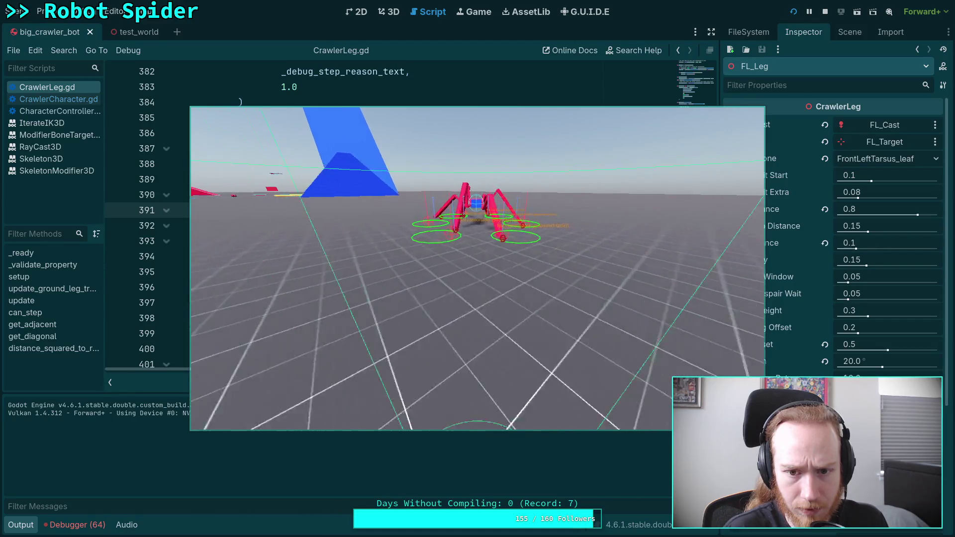
# Advance the paused spider game one physics tick at a time, watching its legs.
pyautogui.press('.')
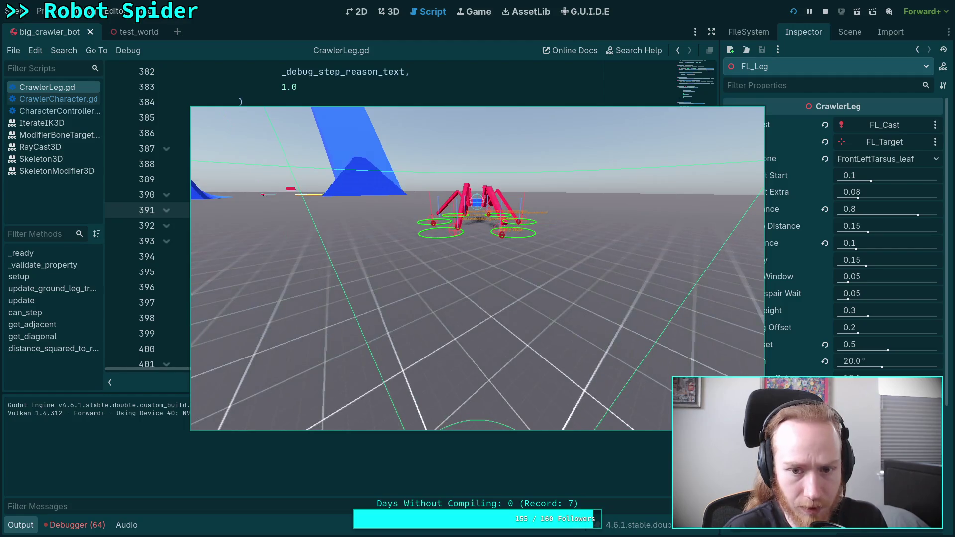
pyautogui.press('.')
pyautogui.press('.')
pyautogui.press('.')
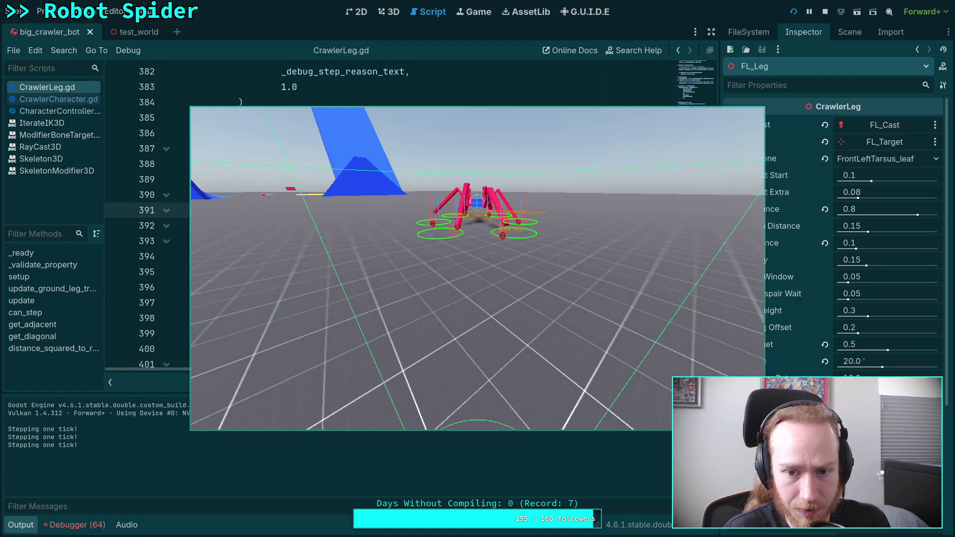
pyautogui.press('.')
pyautogui.press('.')
pyautogui.press('.')
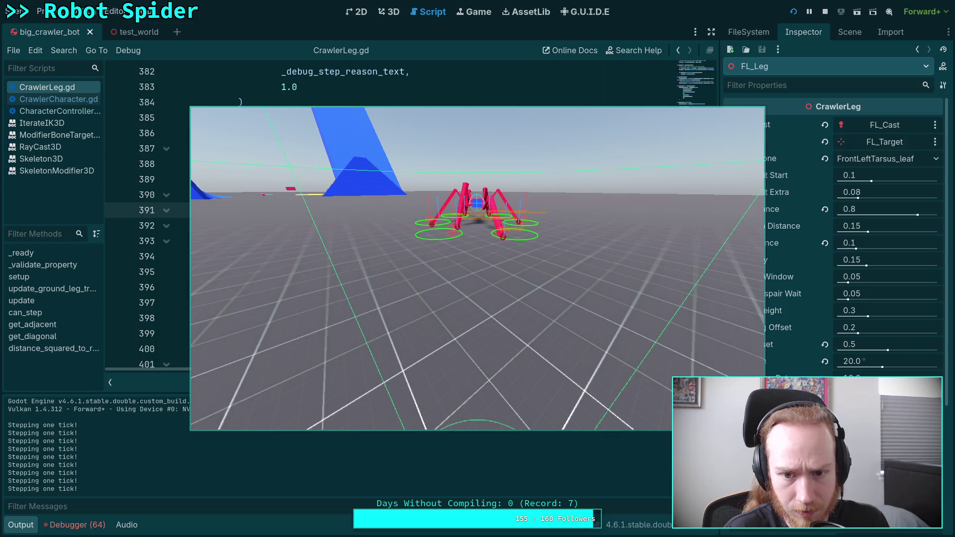
pyautogui.press('.')
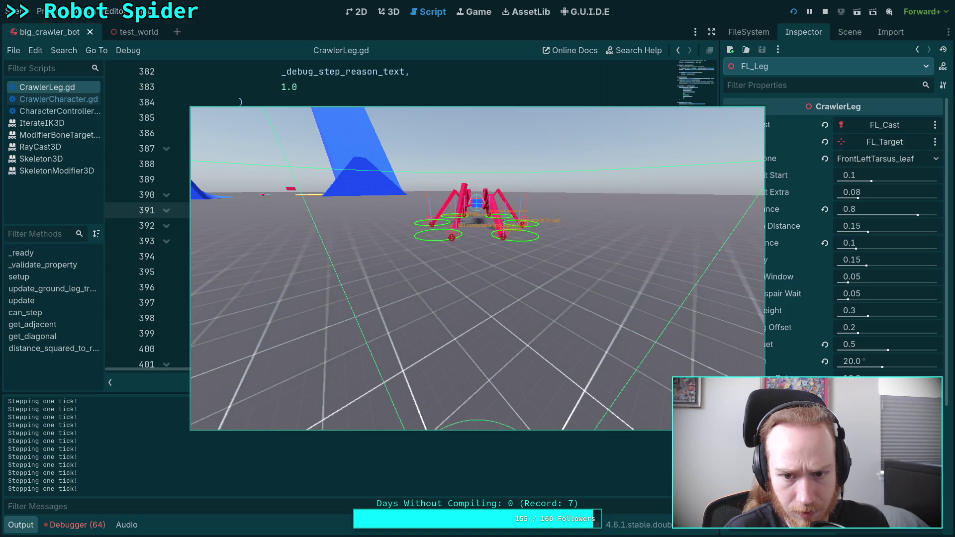
pyautogui.press('.')
pyautogui.press('.')
pyautogui.press('.')
pyautogui.press('.')
pyautogui.press('.')
pyautogui.press('.')
pyautogui.press('.')
pyautogui.press('.')
pyautogui.press('.')
pyautogui.press('.')
pyautogui.press('.')
pyautogui.press('.')
pyautogui.press('.')
pyautogui.press('.')
pyautogui.press('.')
pyautogui.press('.')
pyautogui.press('.')
pyautogui.press('.')
pyautogui.press('.')
pyautogui.press('.')
pyautogui.press('.')
pyautogui.press('.')
pyautogui.press('.')
pyautogui.press('.')
pyautogui.press('.')
pyautogui.press('.')
pyautogui.press('.')
pyautogui.press('.')
pyautogui.press('.')
pyautogui.press('.')
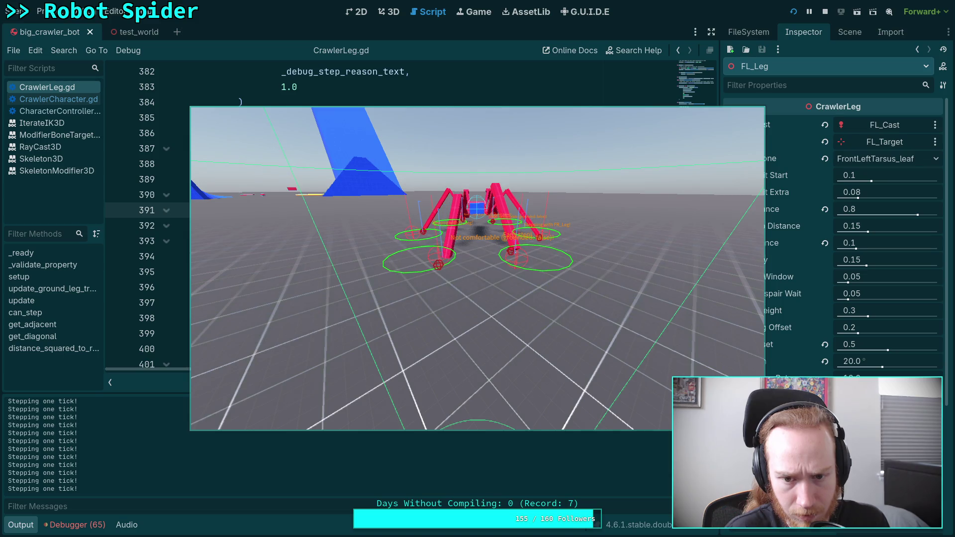
pyautogui.press('.')
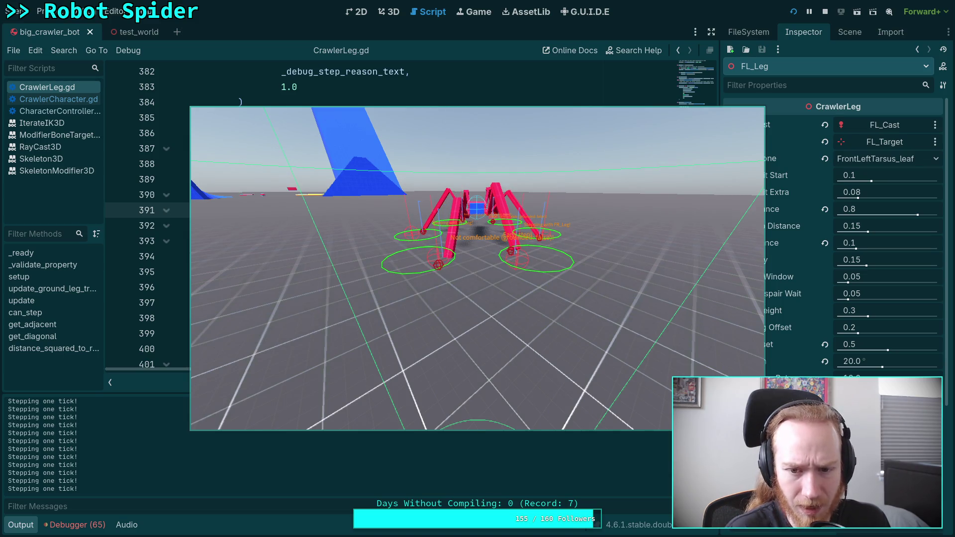
pyautogui.press('.')
pyautogui.press('.')
pyautogui.press('.')
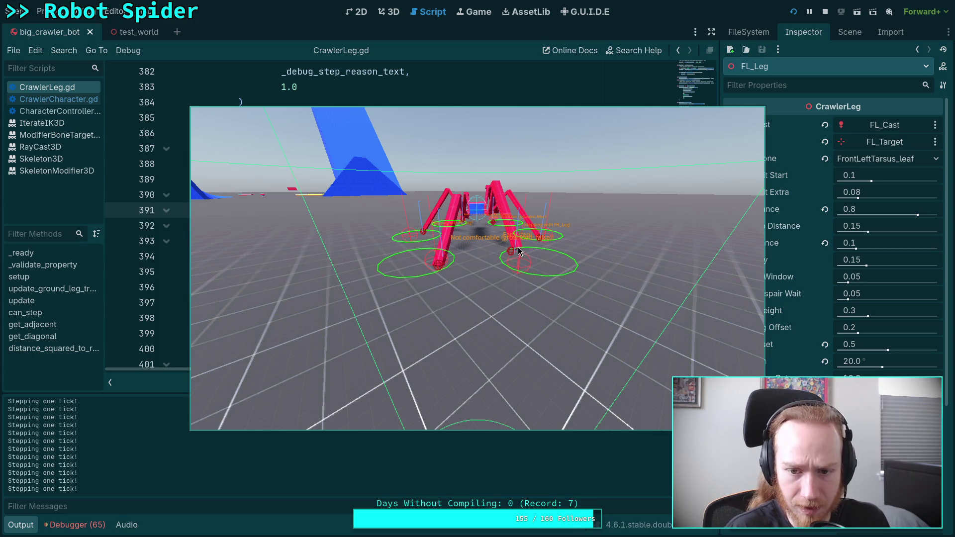
pyautogui.press('.')
pyautogui.press('.')
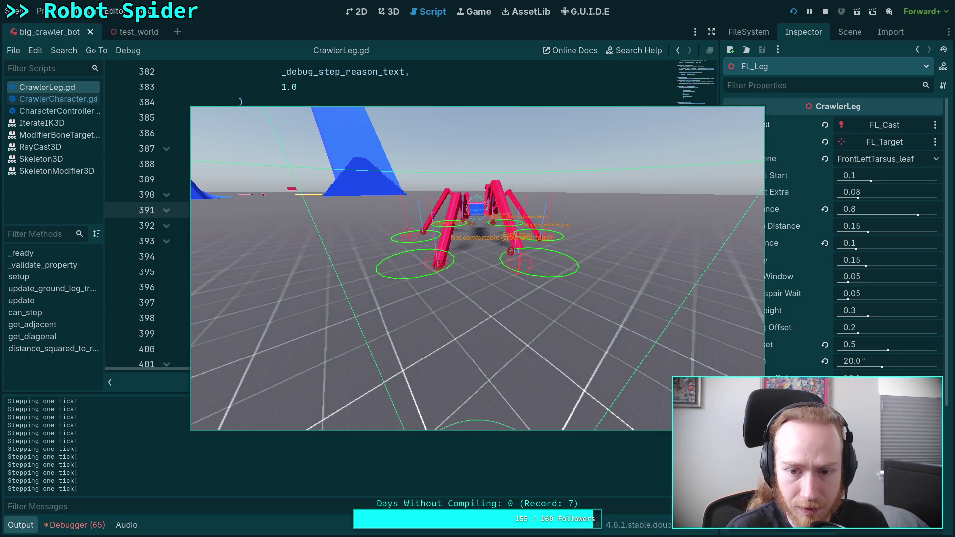
# Keep stepping until the legs report not comfortable, then stop the game with F8.
pyautogui.press('.')
pyautogui.press('.')
pyautogui.press('.')
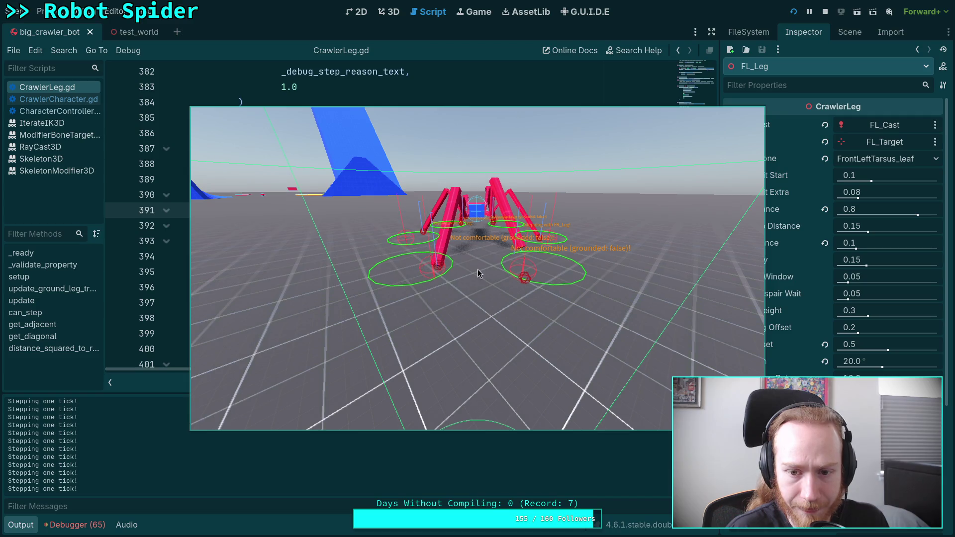
pyautogui.press('.')
pyautogui.press('.')
pyautogui.press('.')
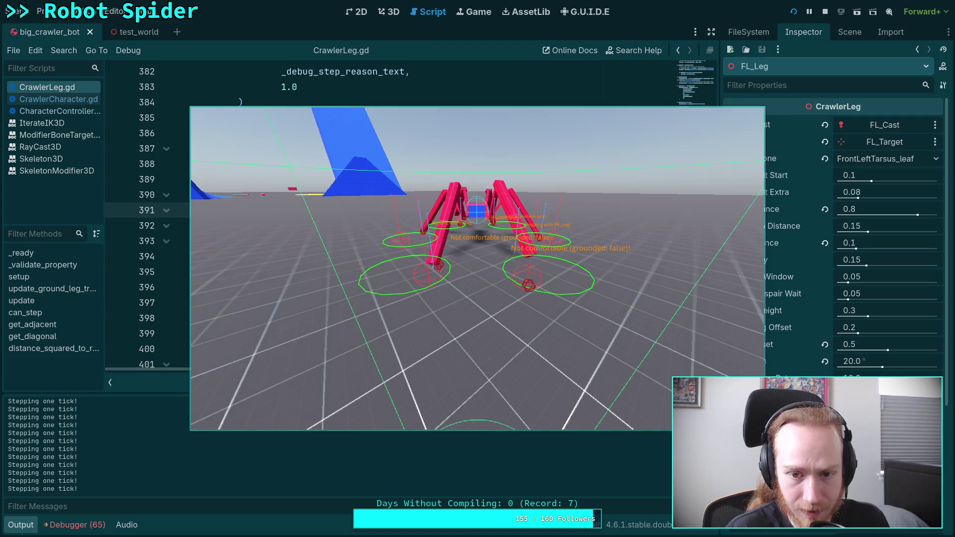
pyautogui.press('.')
pyautogui.press('.')
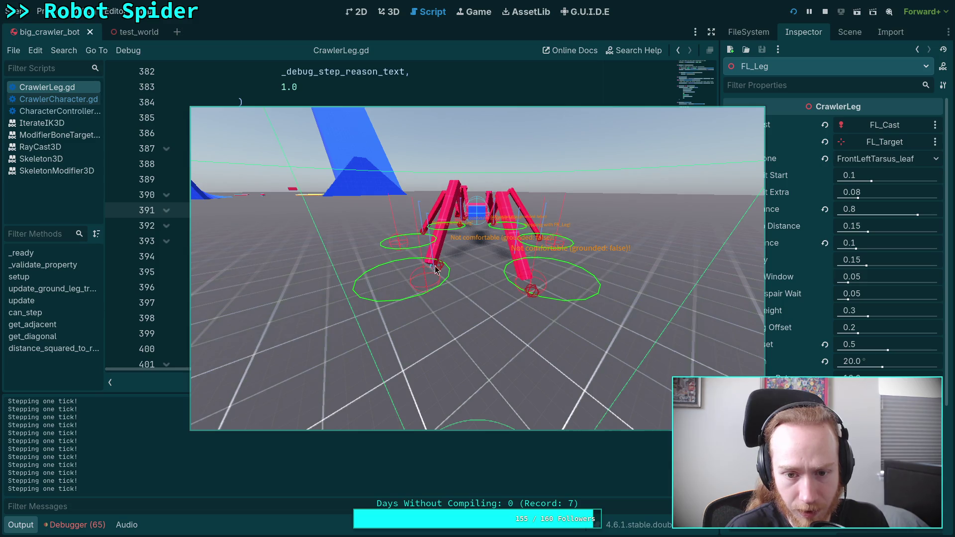
pyautogui.press('.')
pyautogui.press('.')
pyautogui.press('.')
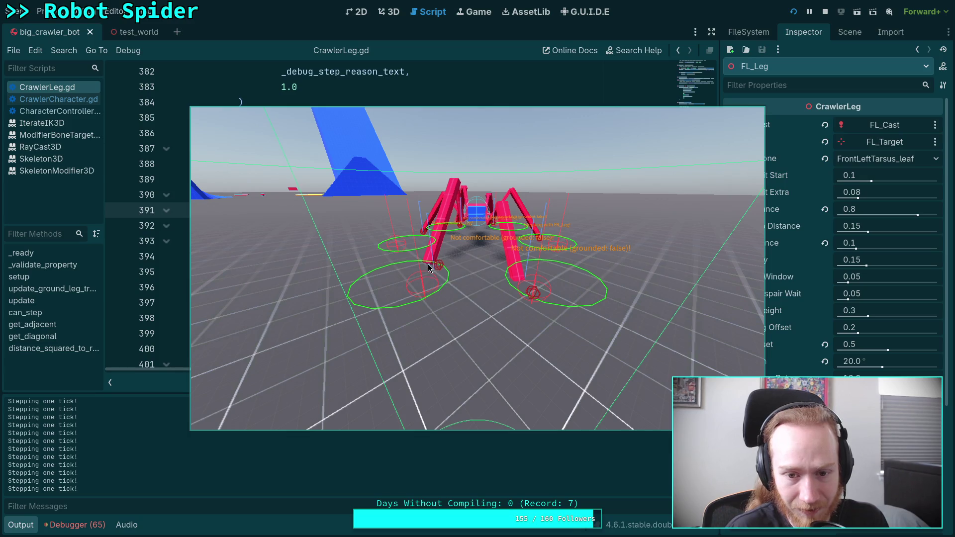
pyautogui.press('.')
pyautogui.press('.')
pyautogui.press('.')
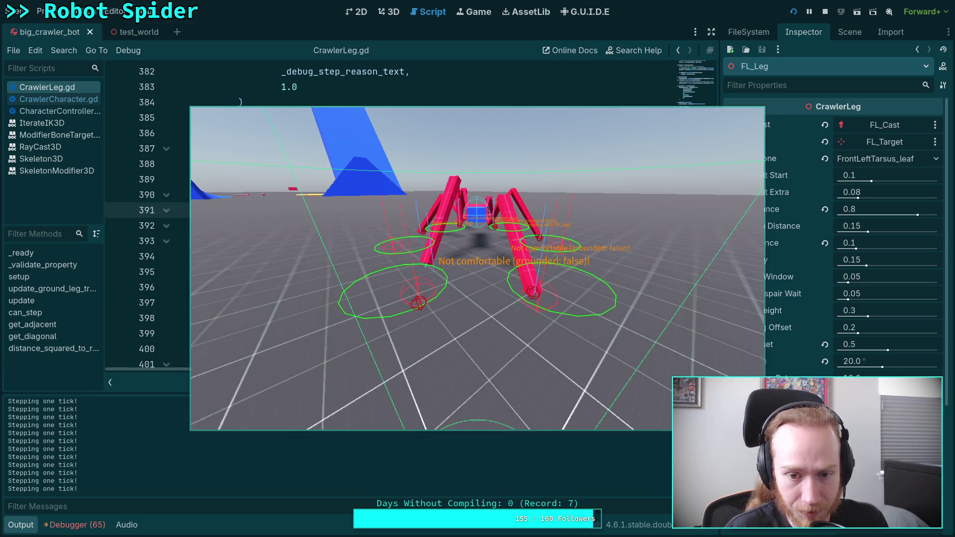
pyautogui.press('.')
pyautogui.press('.')
pyautogui.press('.')
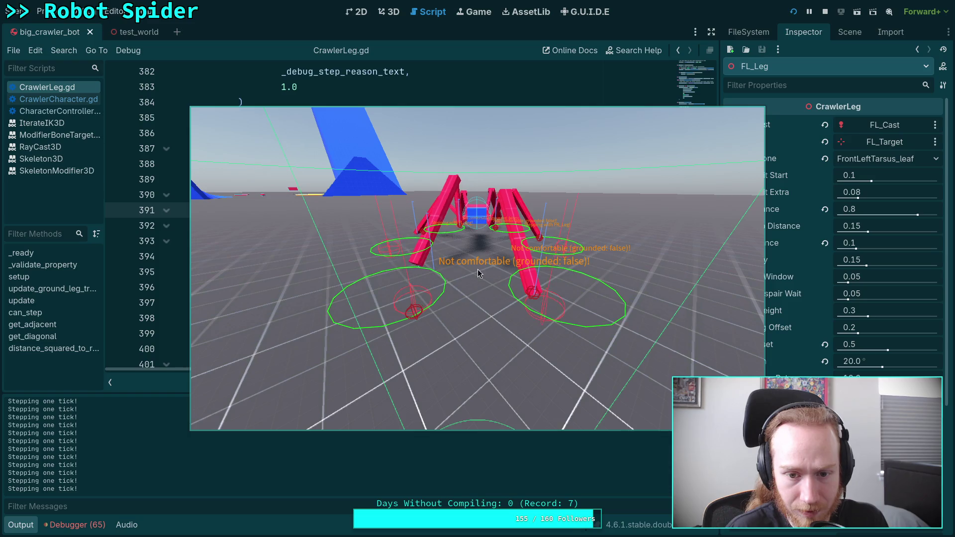
pyautogui.press('.')
pyautogui.press('.')
pyautogui.press('.')
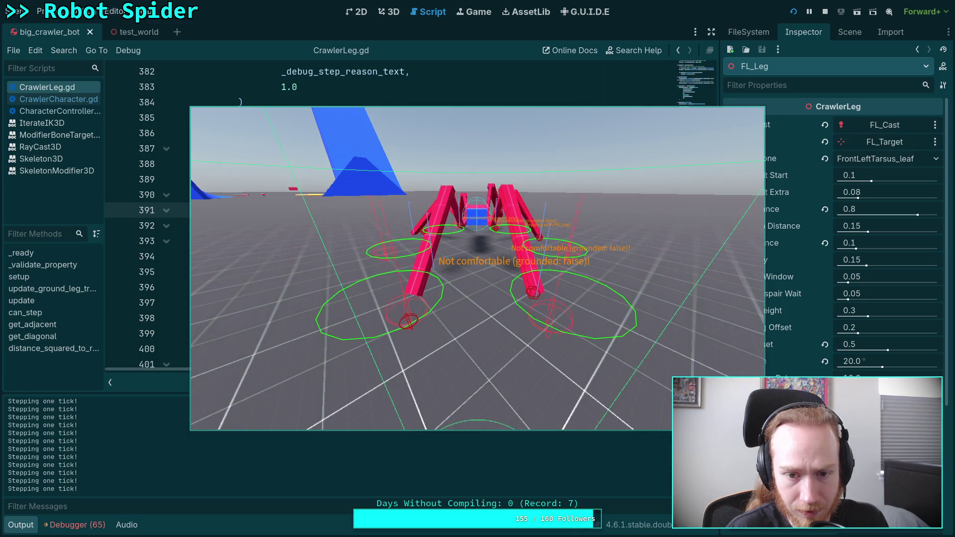
pyautogui.press('.')
pyautogui.press('.')
pyautogui.press('.')
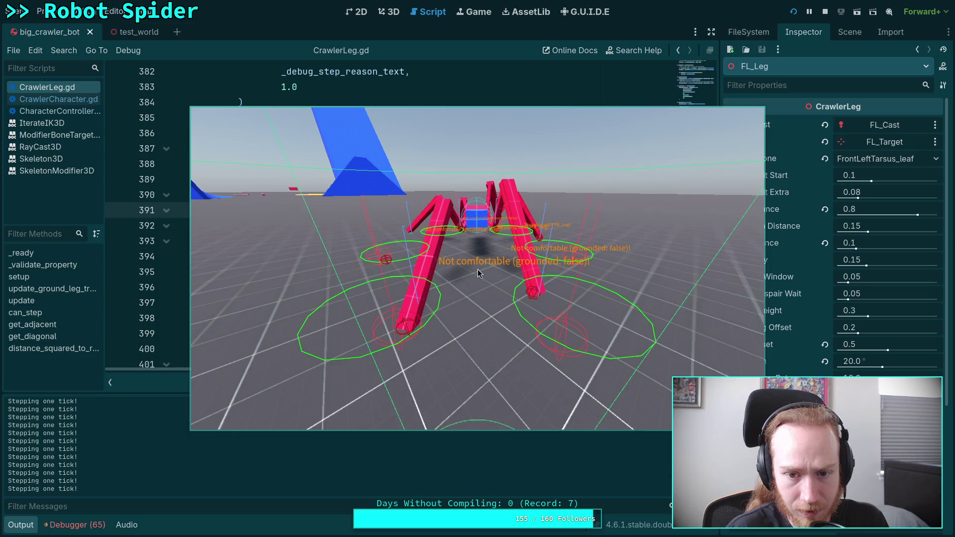
pyautogui.press('F8')
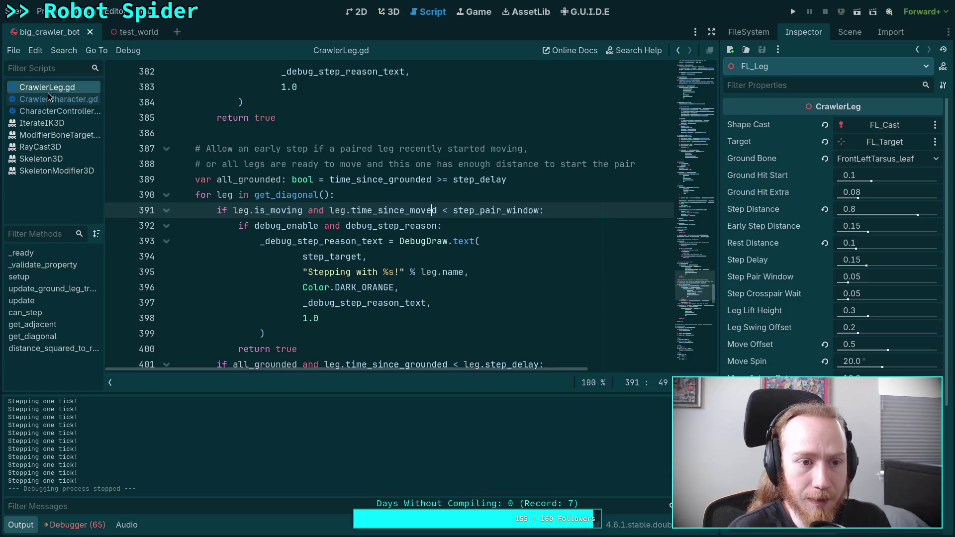
# Open the CrawlerCharacter.gd script from the script list.
pyautogui.click(55, 99)
pyautogui.scroll(-2, 302, 223)
pyautogui.scroll(3, 302, 223)
pyautogui.scroll(-3, 578, 290)
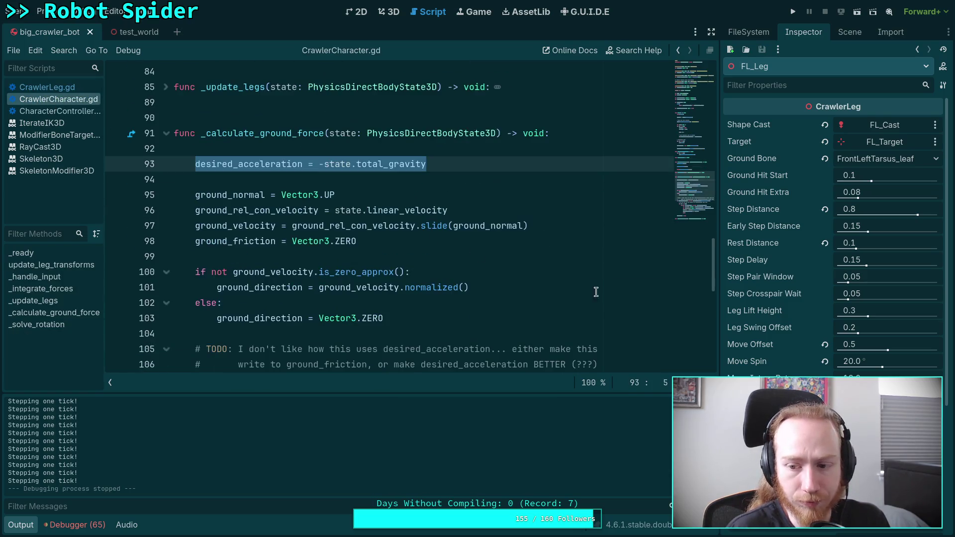
# Set the Skeleton3D node's modifier Callback Mode Process to Manual in the Inspector.
pyautogui.click(849, 32)
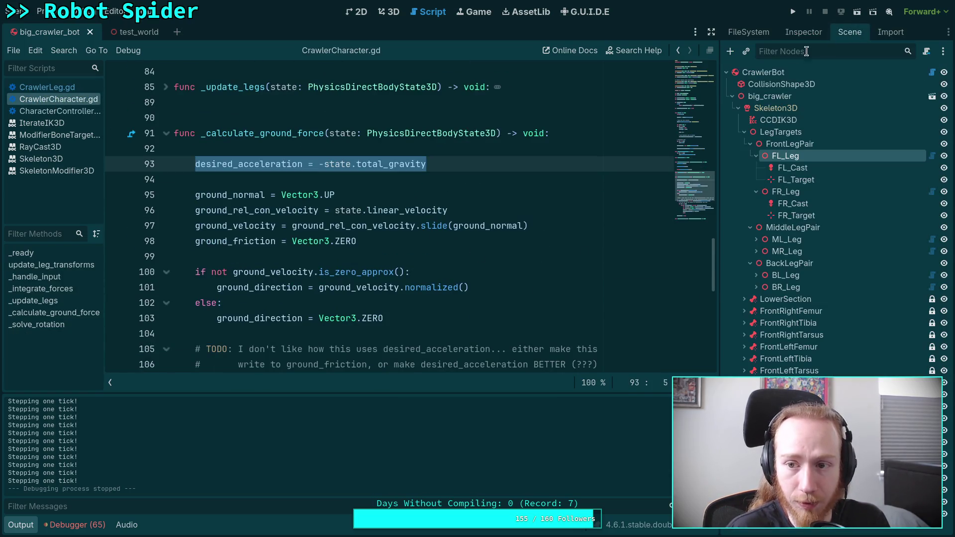
pyautogui.click(773, 105)
pyautogui.click(805, 110)
pyautogui.click(879, 362)
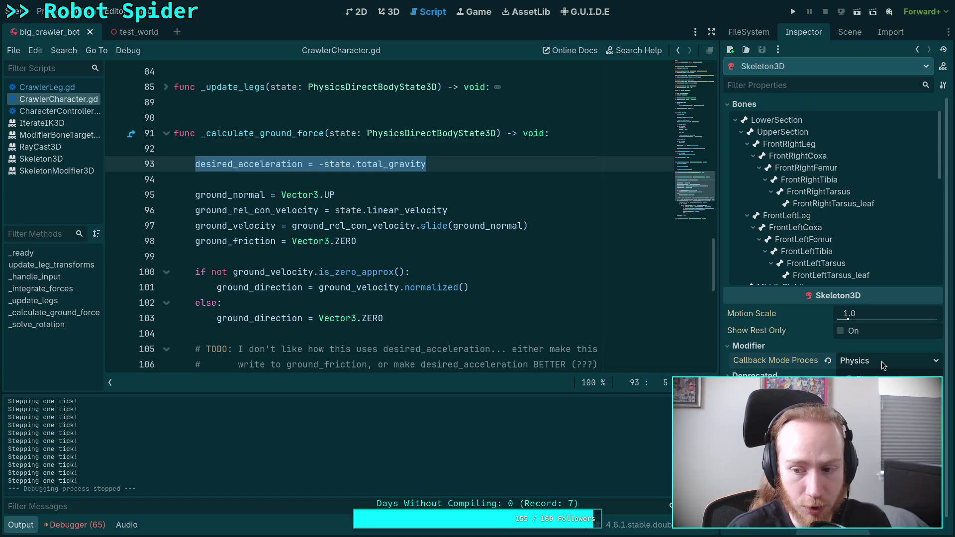
pyautogui.click(882, 365)
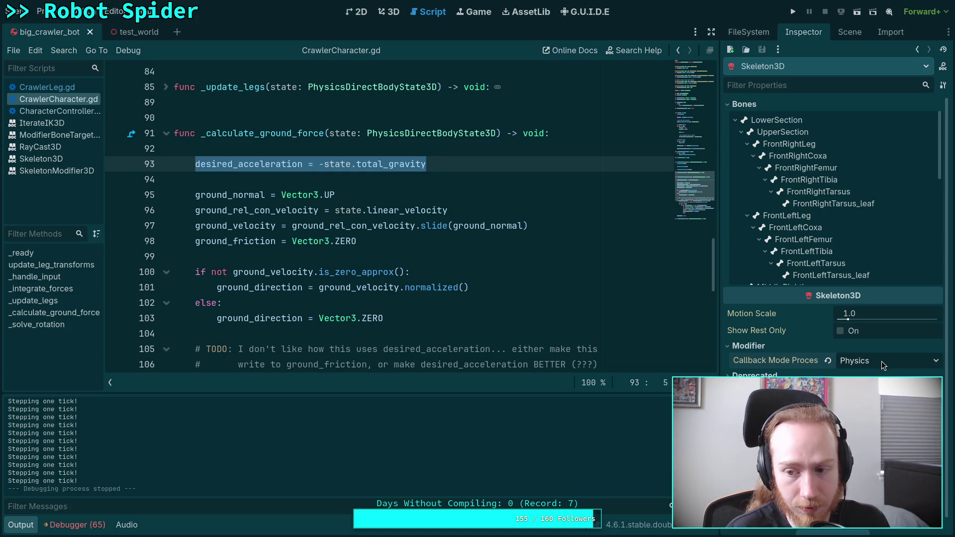
pyautogui.click(855, 365)
pyautogui.click(855, 405)
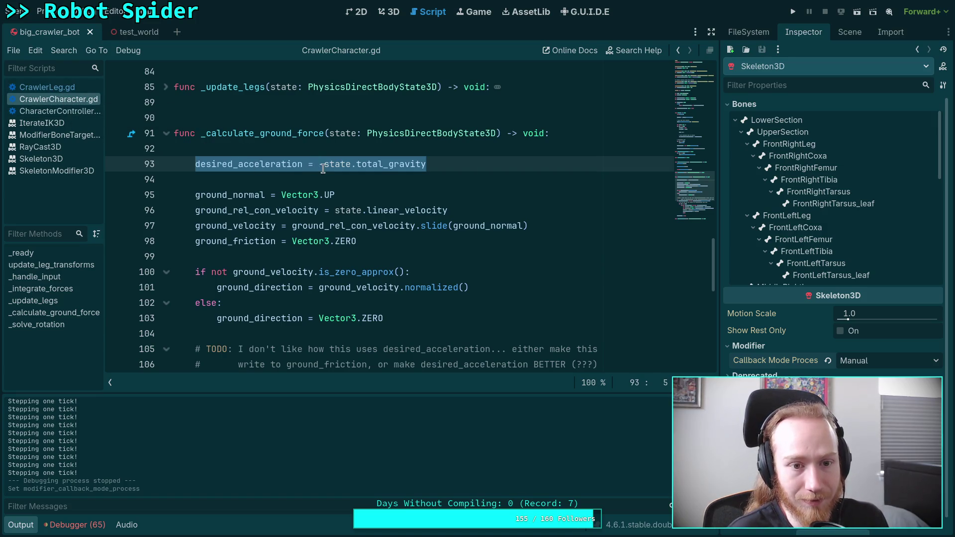
pyautogui.scroll(-5, 392, 185)
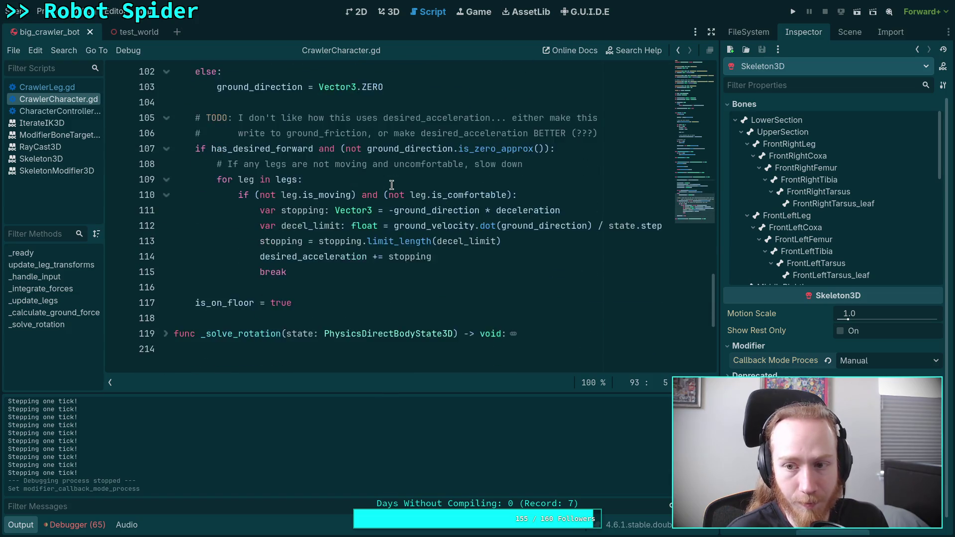
pyautogui.scroll(4, 392, 185)
pyautogui.scroll(3, 378, 191)
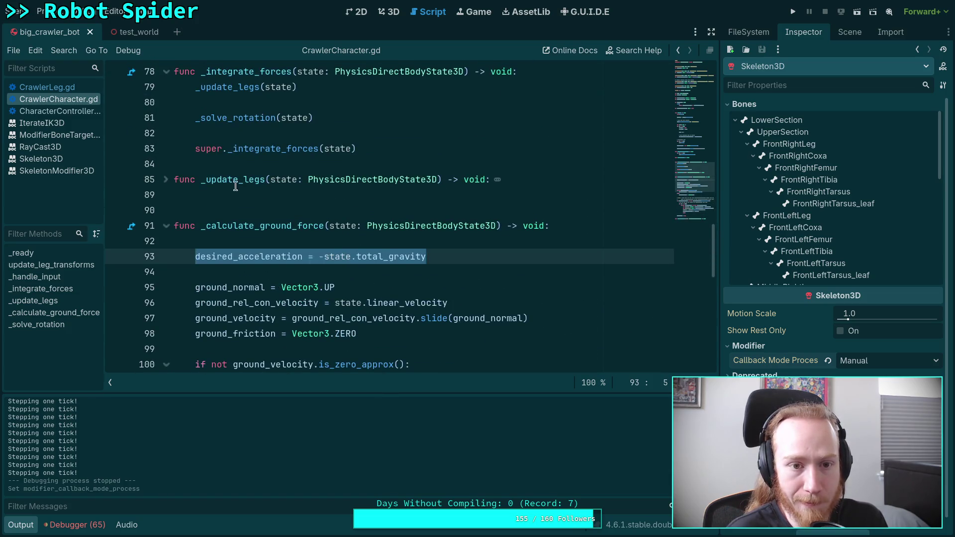
pyautogui.scroll(3, 249, 188)
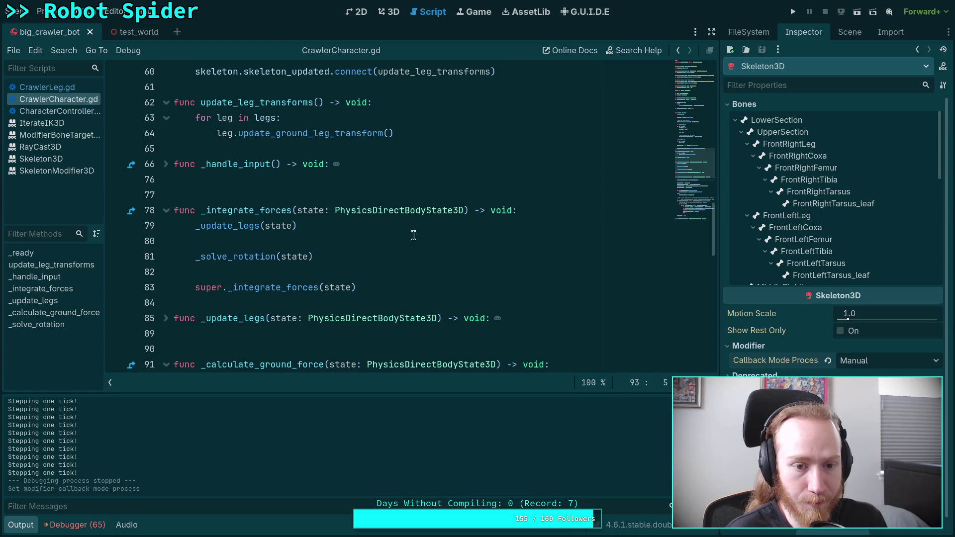
# Add skeleton.advance(state.step) after the _update_legs call in _integrate_forces.
pyautogui.click(440, 226)
pyautogui.press('Return')
pyautogui.press('Return')
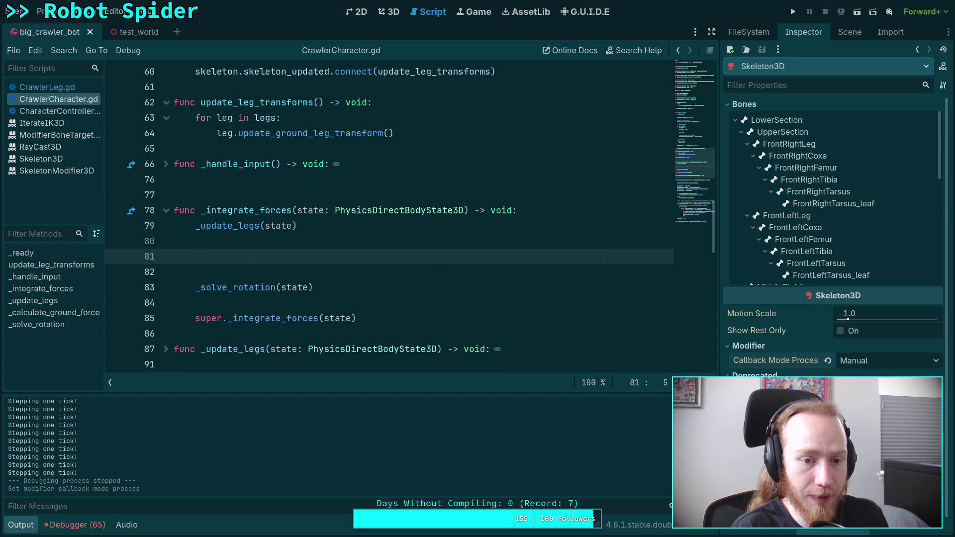
pyautogui.write('skeleton.ad')
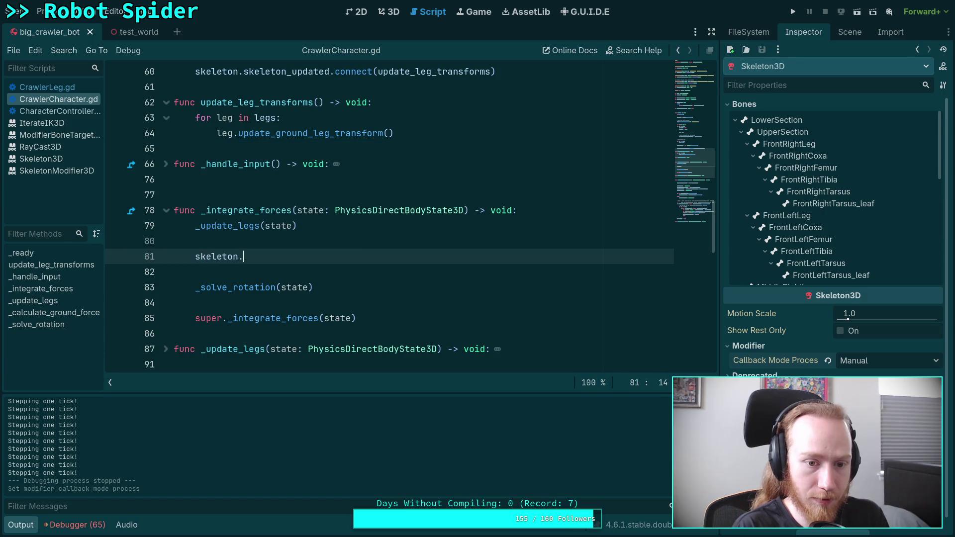
pyautogui.write('v')
pyautogui.press('Return')
pyautogui.write('state.step')
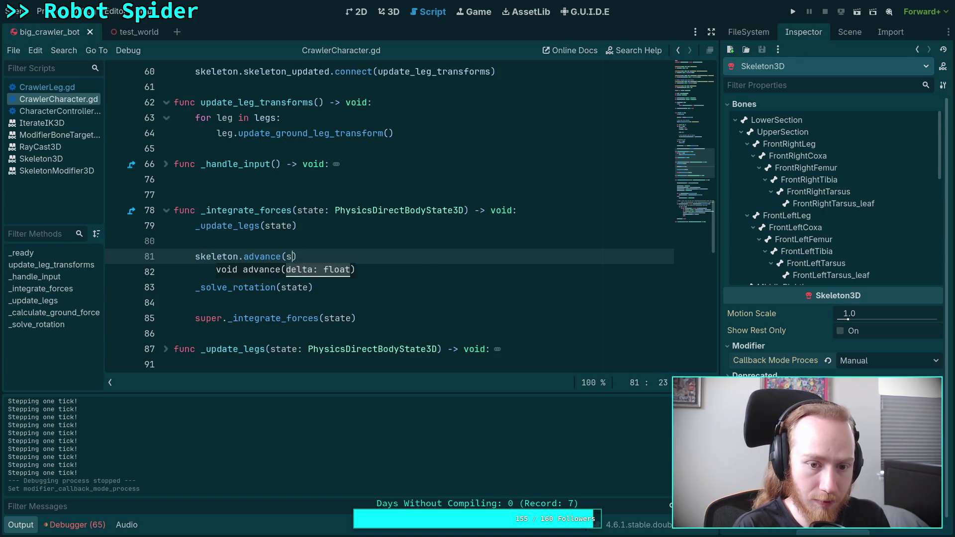
pyautogui.press('Escape')
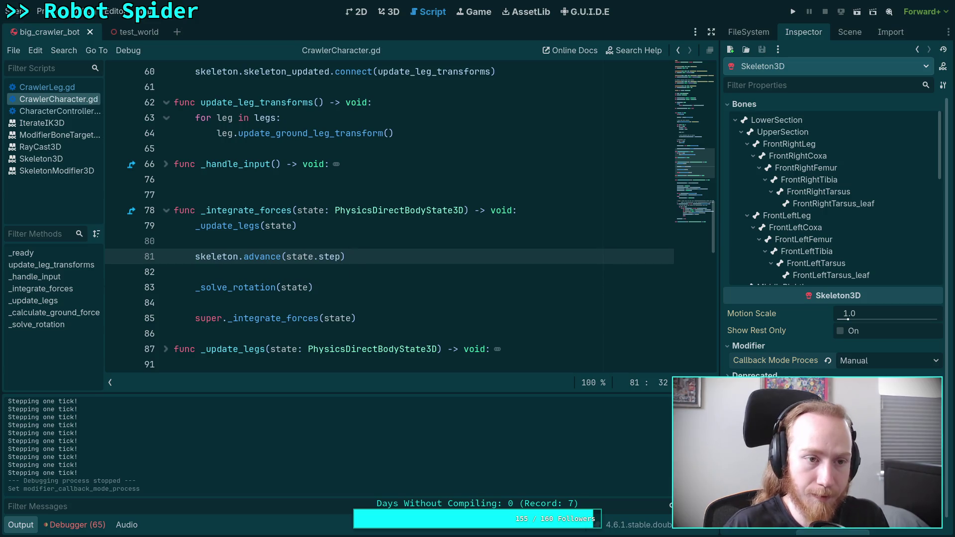
# View the spider in the 3D view, step one physics tick, then stop the game.
pyautogui.click(387, 14)
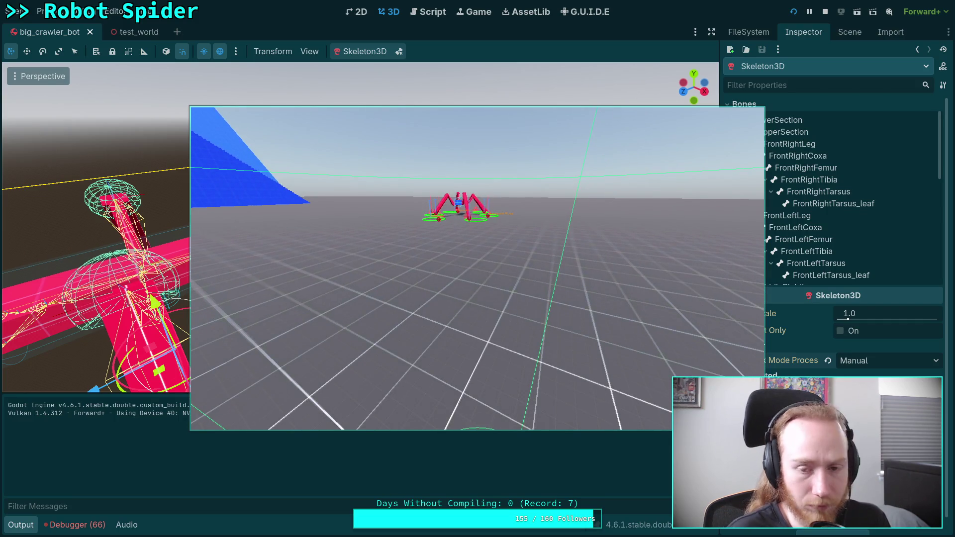
pyautogui.press('.')
pyautogui.press('.')
pyautogui.press('.')
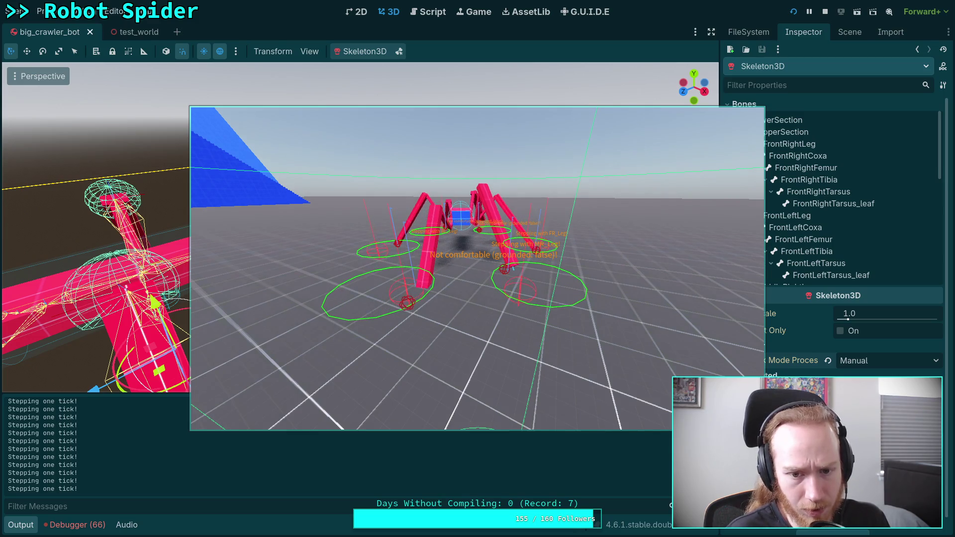
pyautogui.click(825, 11)
pyautogui.click(429, 11)
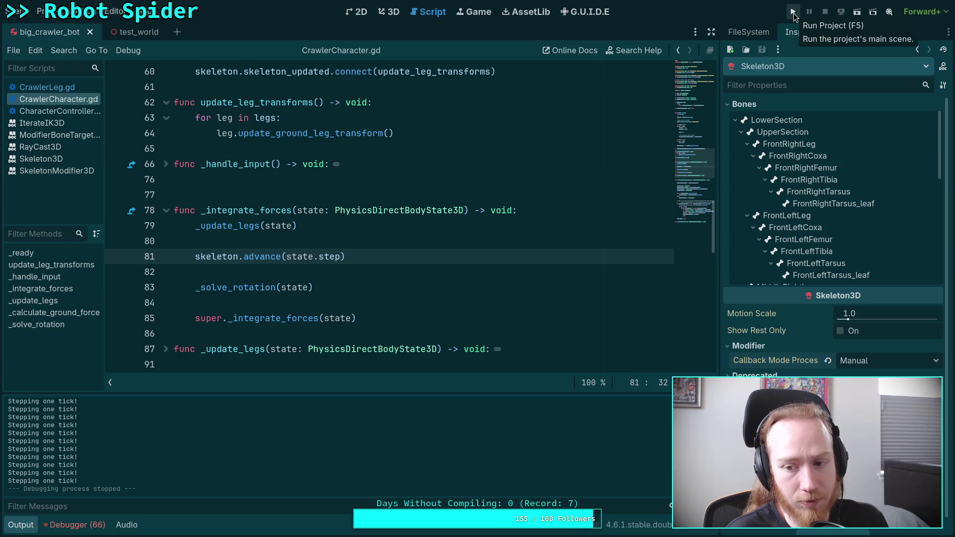
pyautogui.click(793, 11)
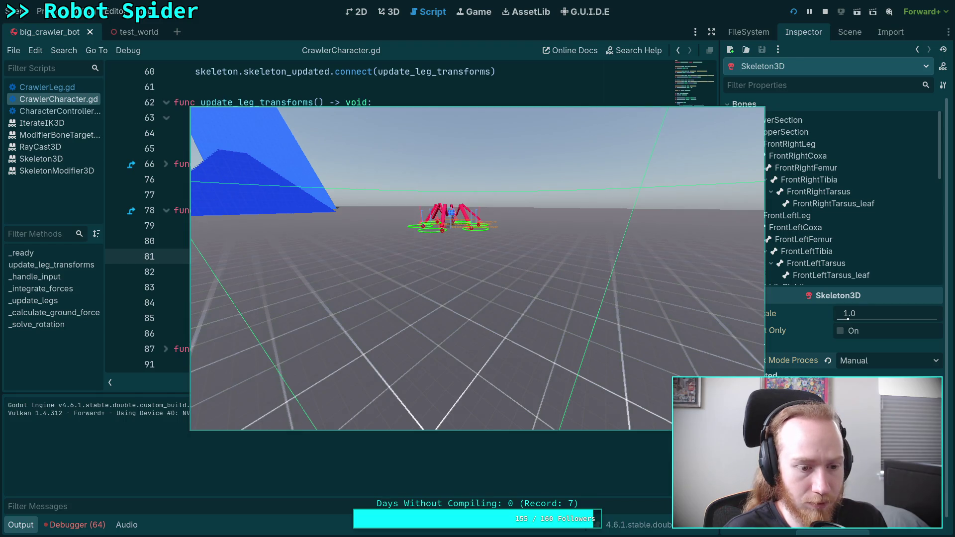
pyautogui.press('t')
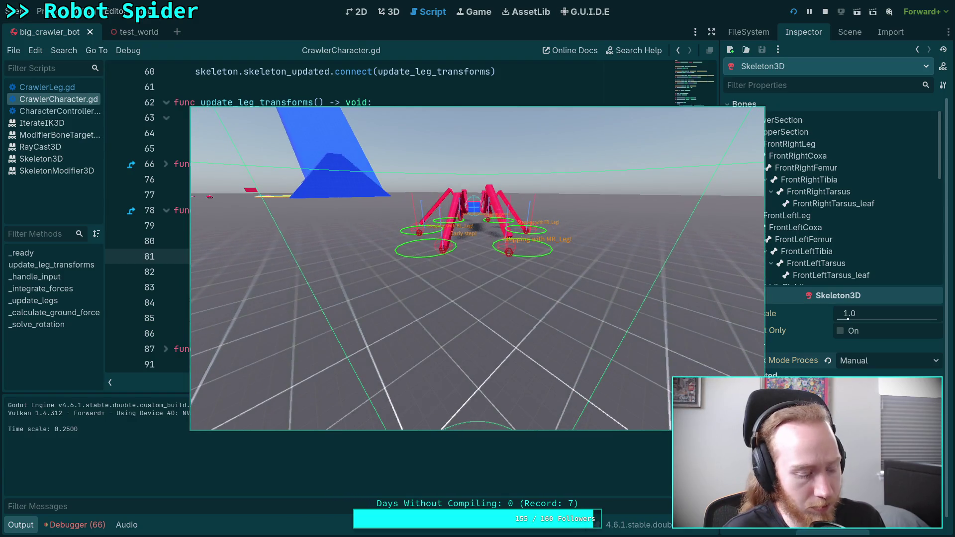
pyautogui.press('=')
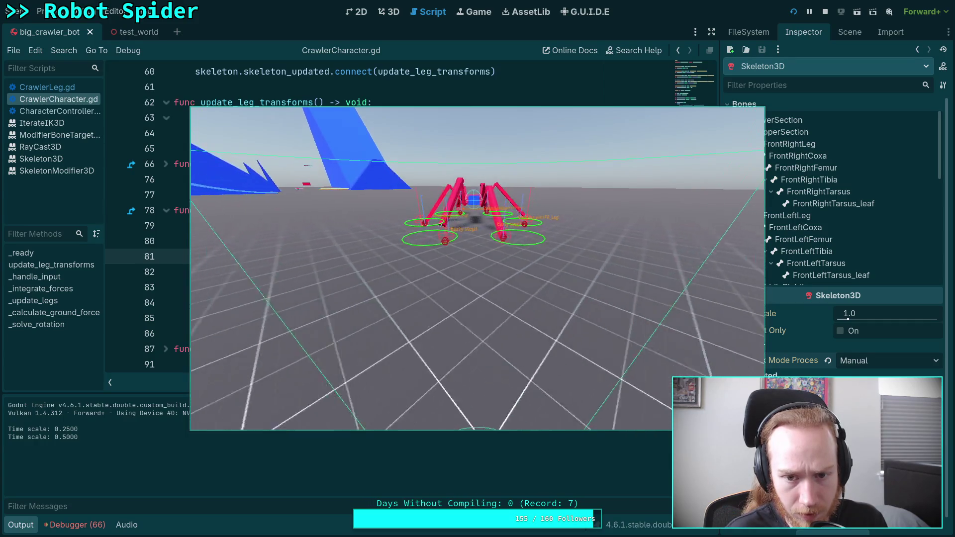
pyautogui.click(824, 12)
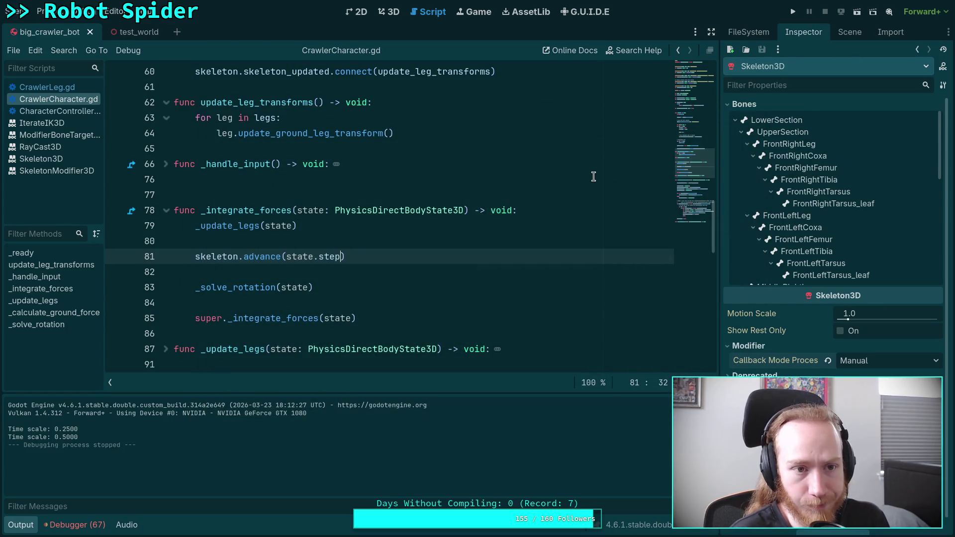
# Set CCDIK3D's Max Iterations to 3, save the scene, and run the game.
pyautogui.click(845, 33)
pyautogui.click(792, 121)
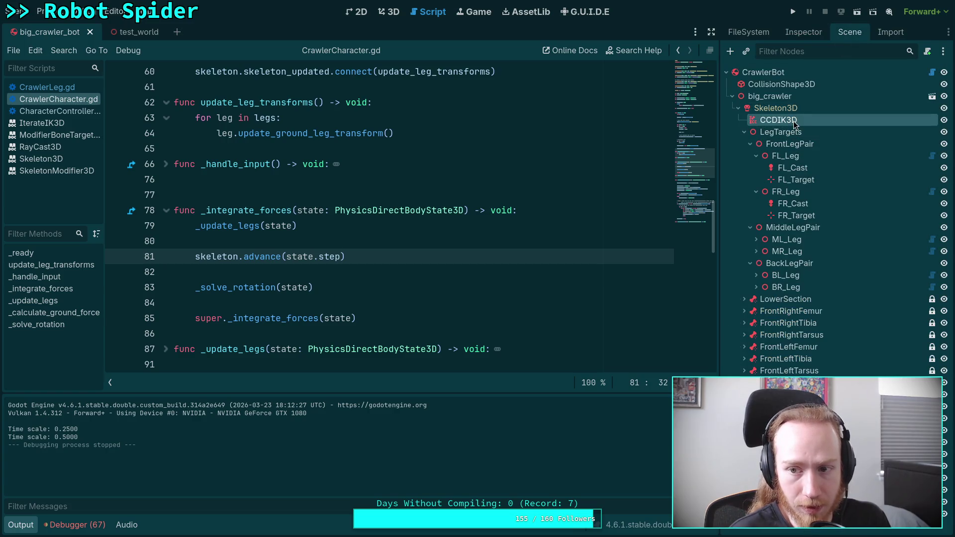
pyautogui.click(803, 33)
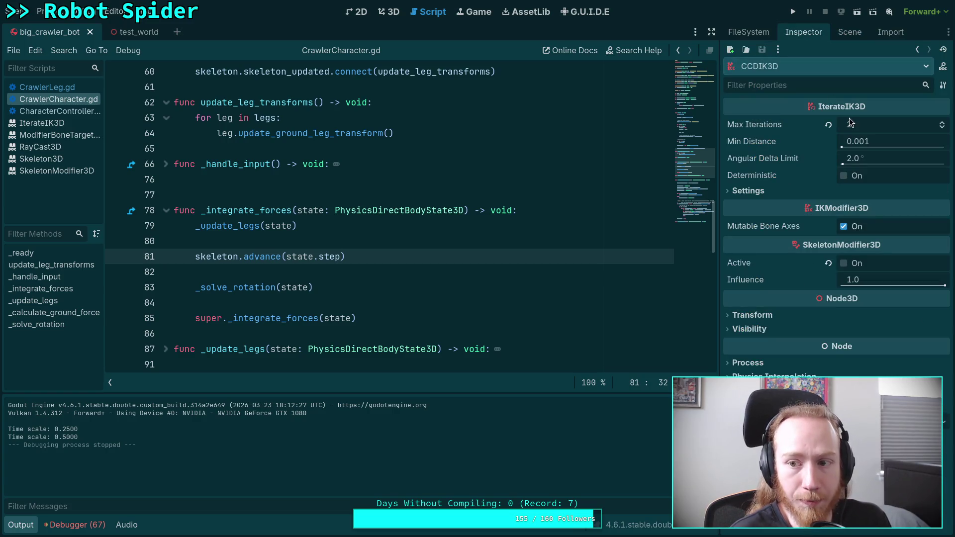
pyautogui.click(942, 123)
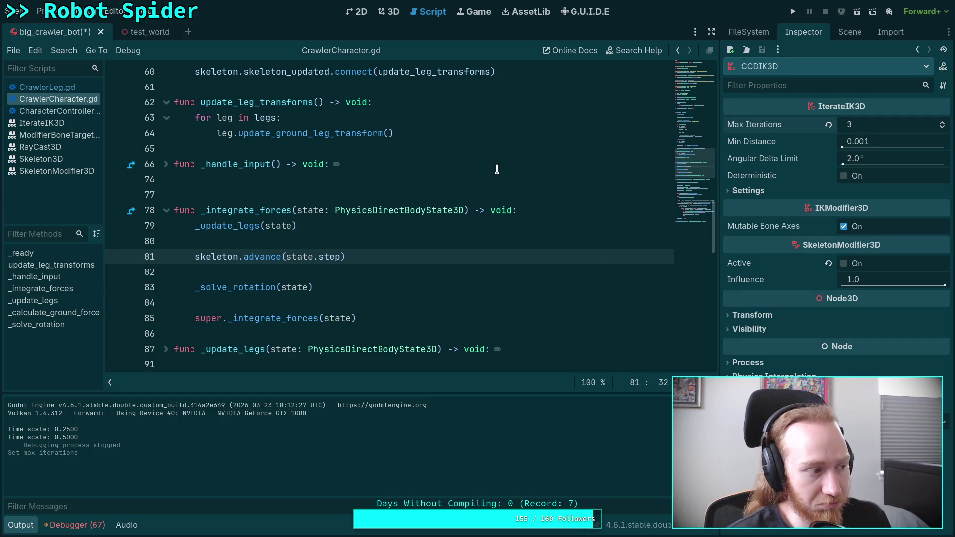
pyautogui.hotkey('ctrl', 's')
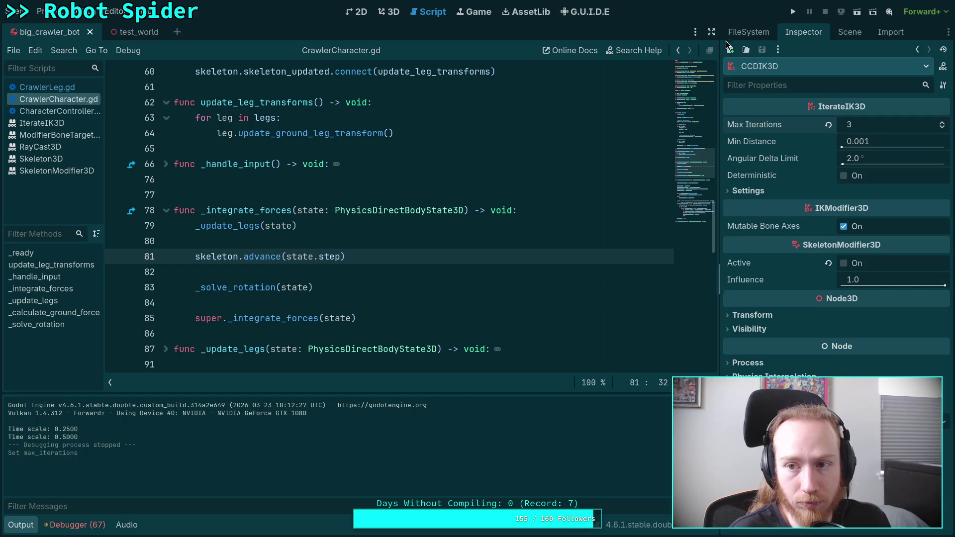
pyautogui.click(795, 13)
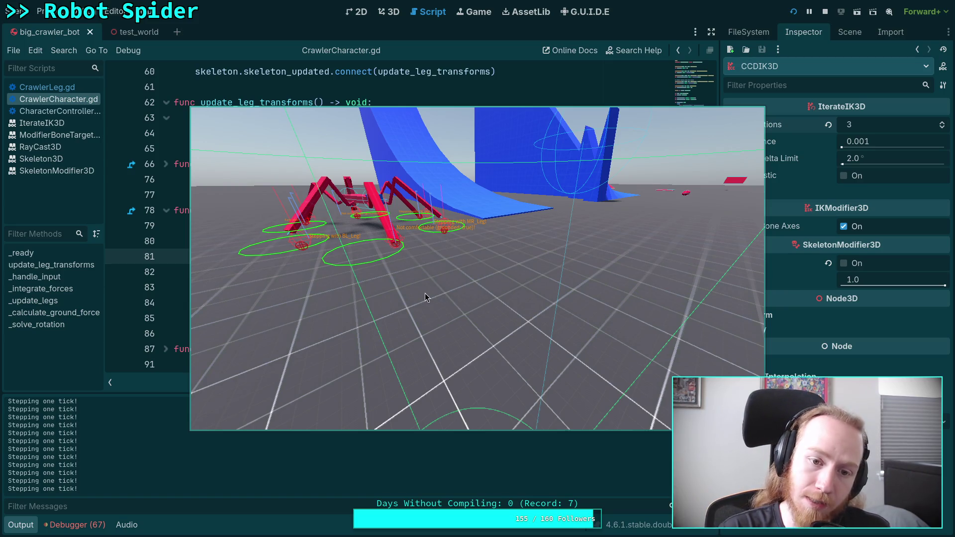
# Stop the running spider playtest.
pyautogui.click(825, 11)
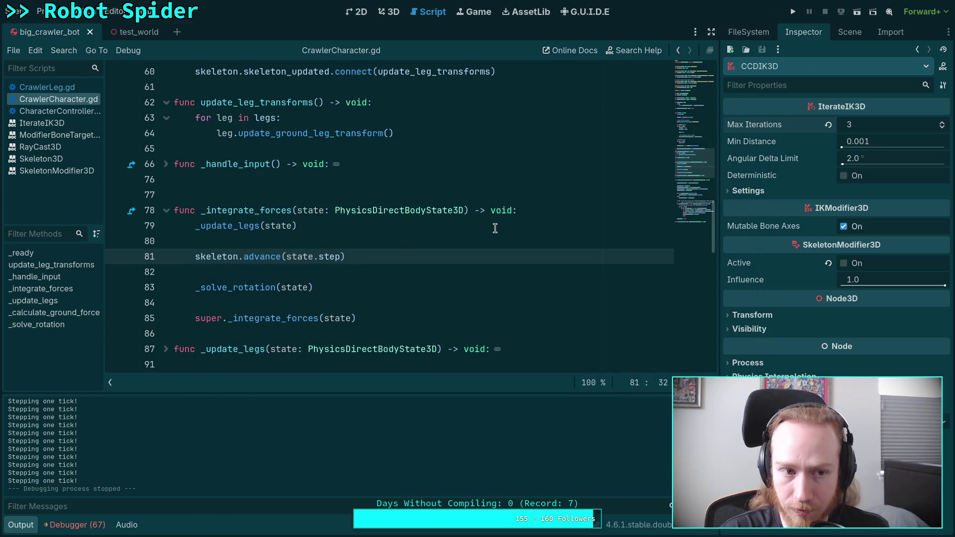
# Place the caret at the end of line 79, then run the spider game and stop it with F8.
pyautogui.click(495, 228)
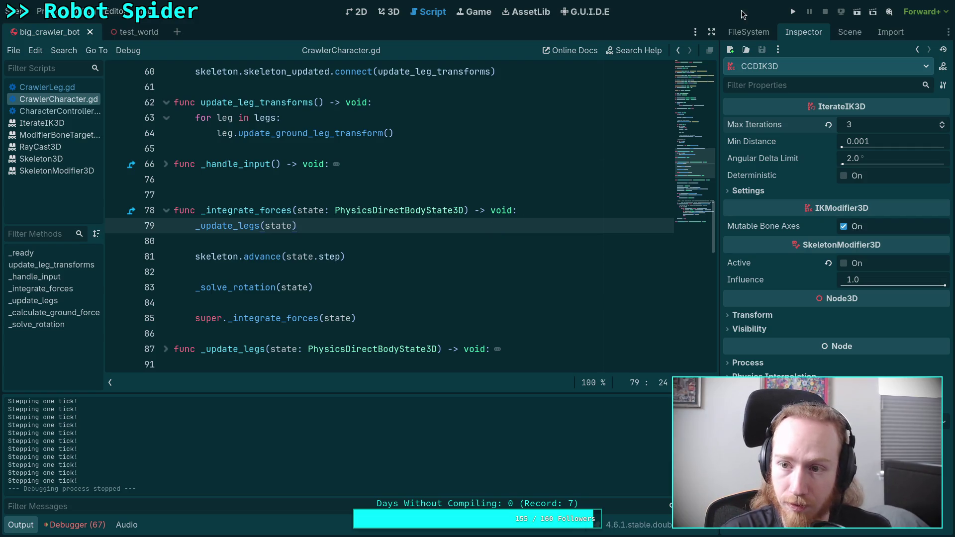
pyautogui.click(794, 12)
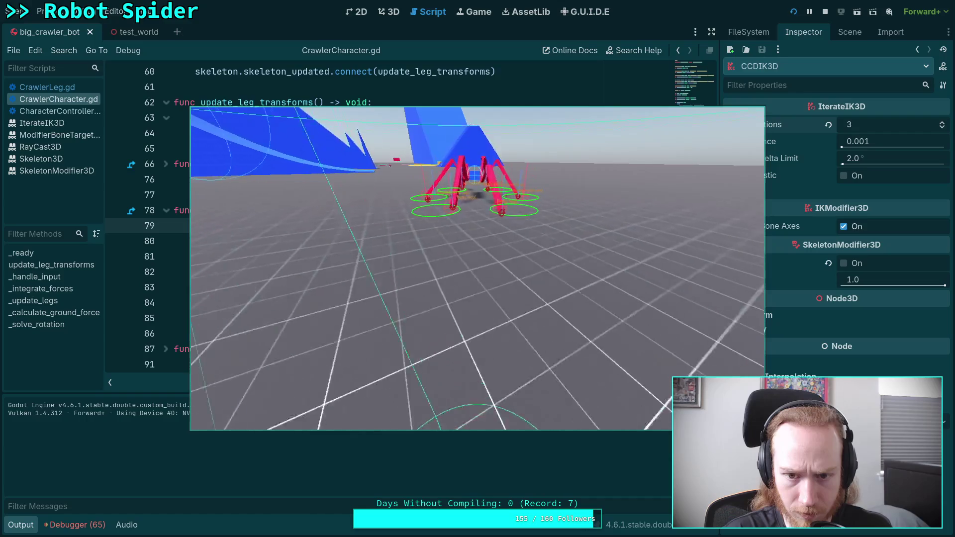
pyautogui.press('F8')
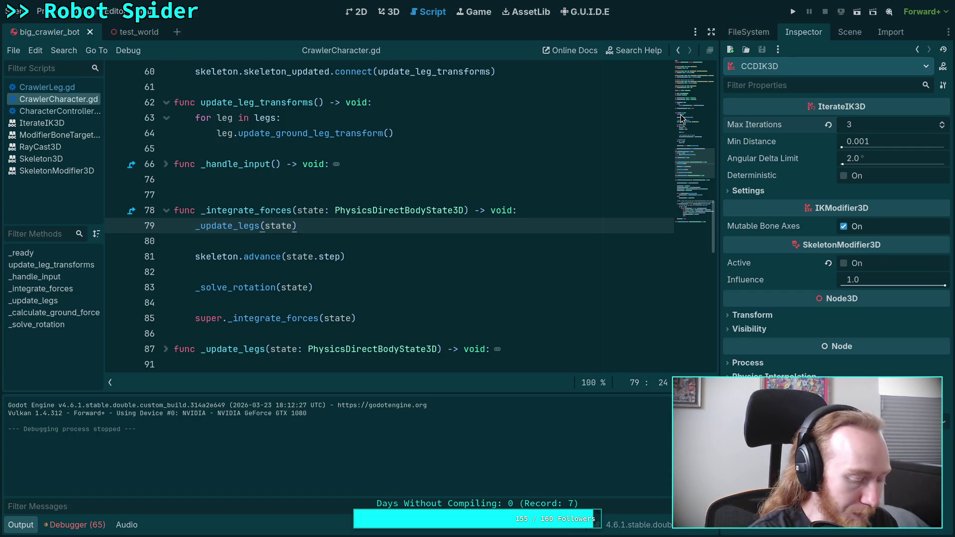
# Run the spider game again, stop it, and switch to the git diff workspace.
pyautogui.click(792, 11)
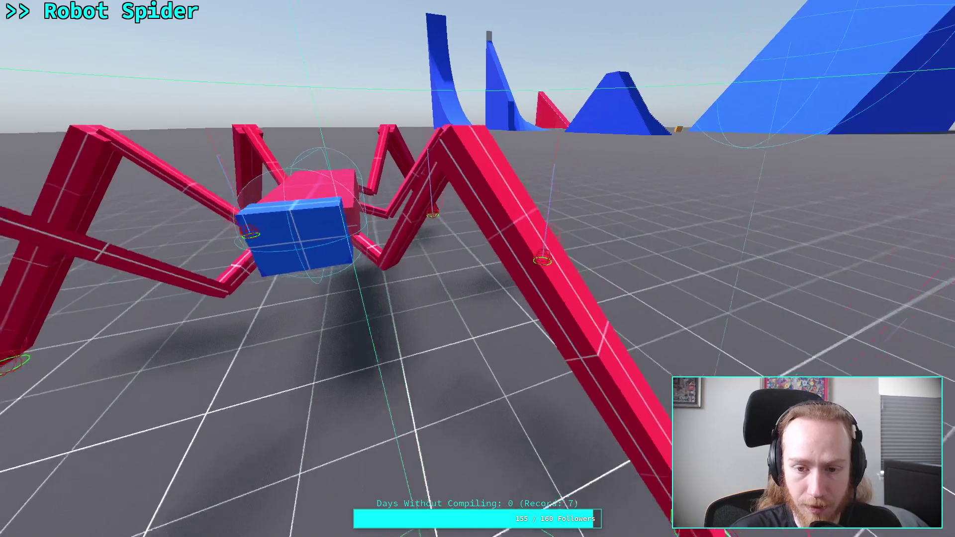
pyautogui.press('F8')
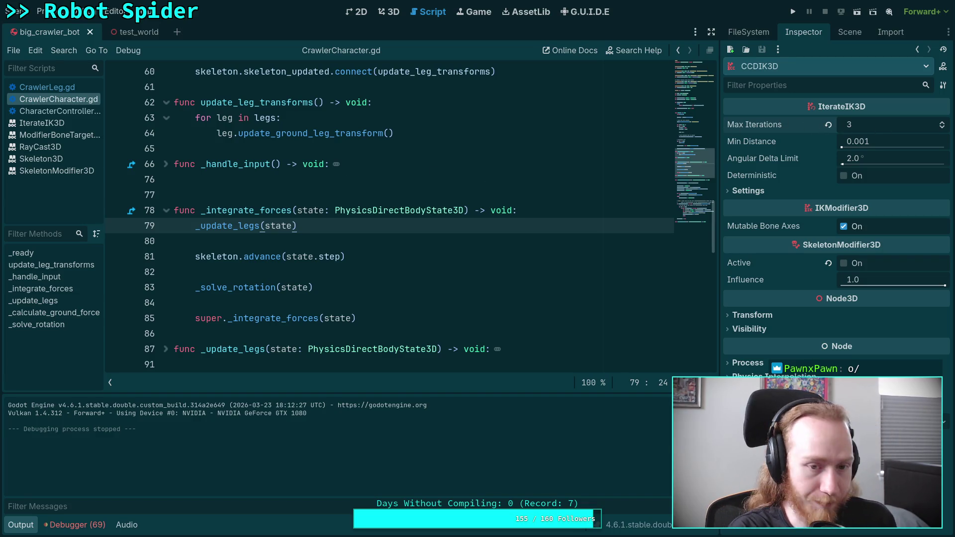
pyautogui.press('super+1')
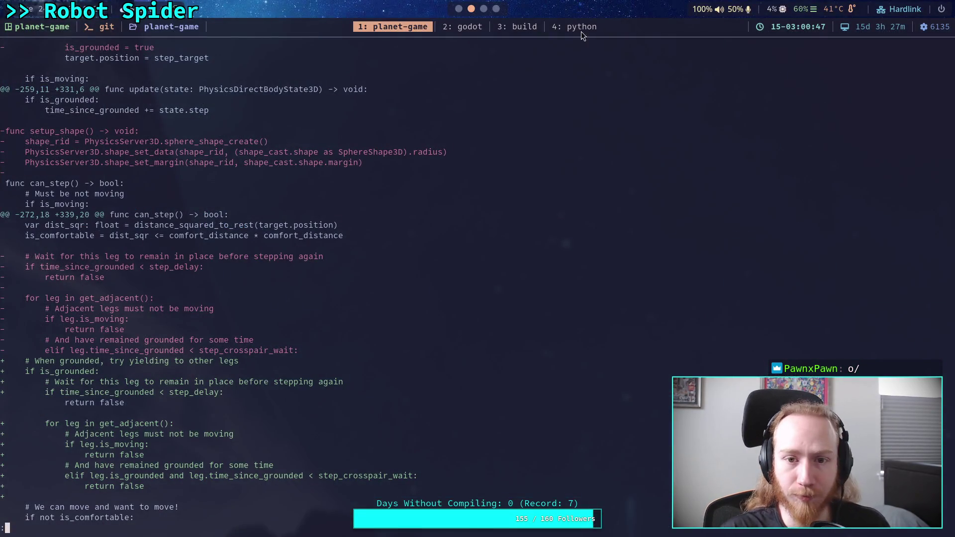
pyautogui.click(470, 28)
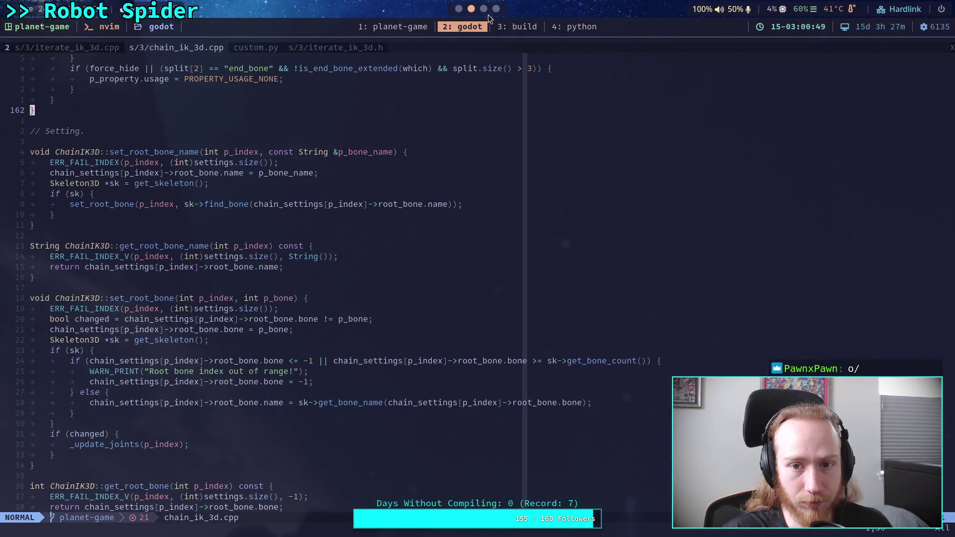
pyautogui.press('super+3')
pyautogui.scroll(15, 479, 276)
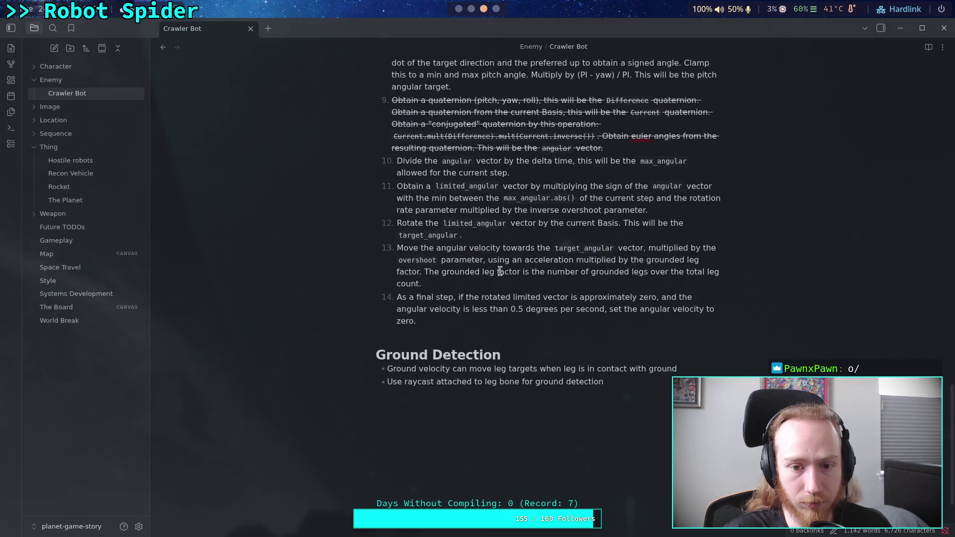
pyautogui.scroll(6, 498, 277)
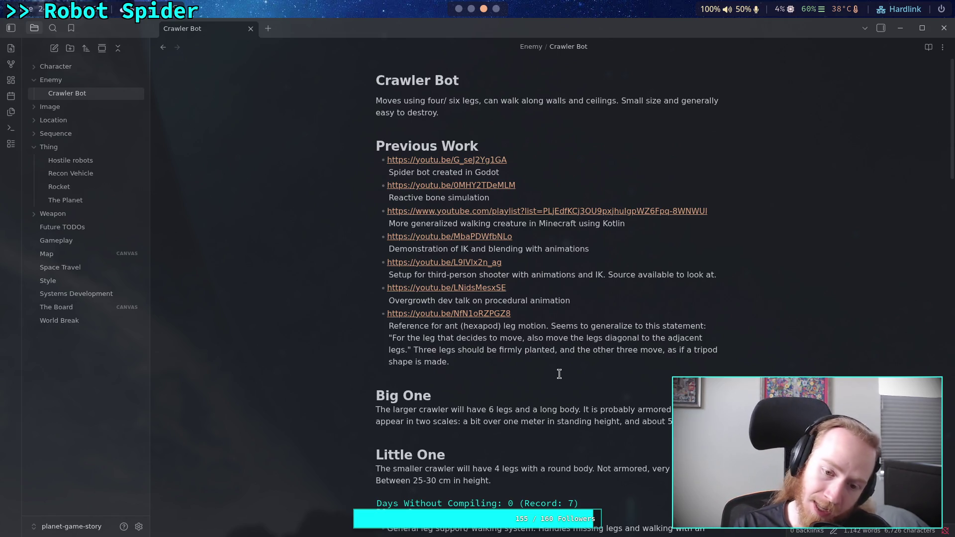
pyautogui.scroll(-5, 559, 374)
pyautogui.scroll(-4, 461, 308)
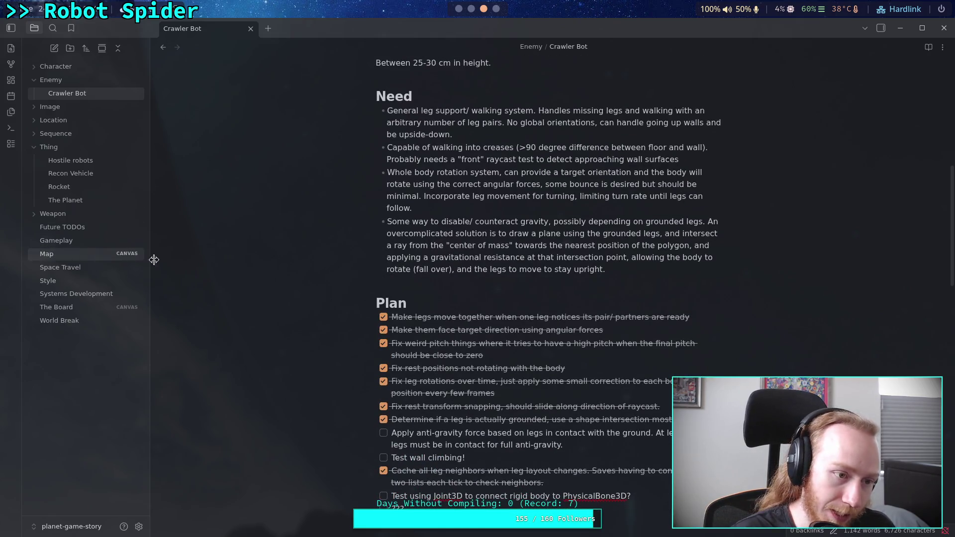
pyautogui.scroll(-5, 491, 289)
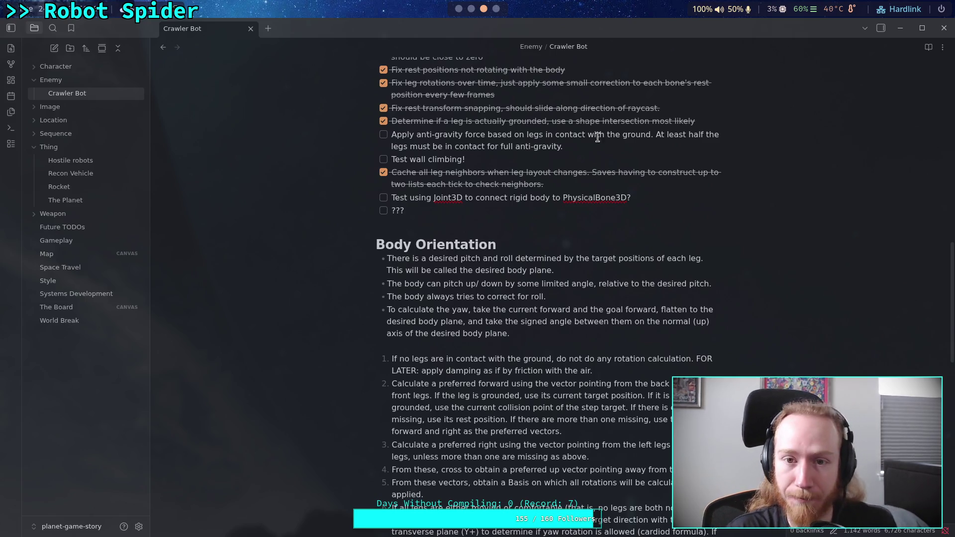
pyautogui.click(471, 9)
pyautogui.click(461, 10)
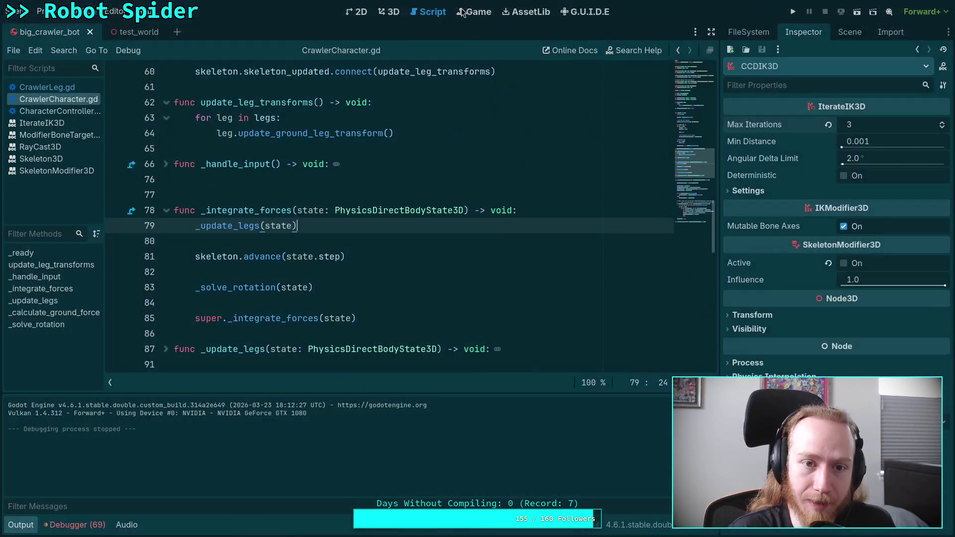
pyautogui.click(20, 527)
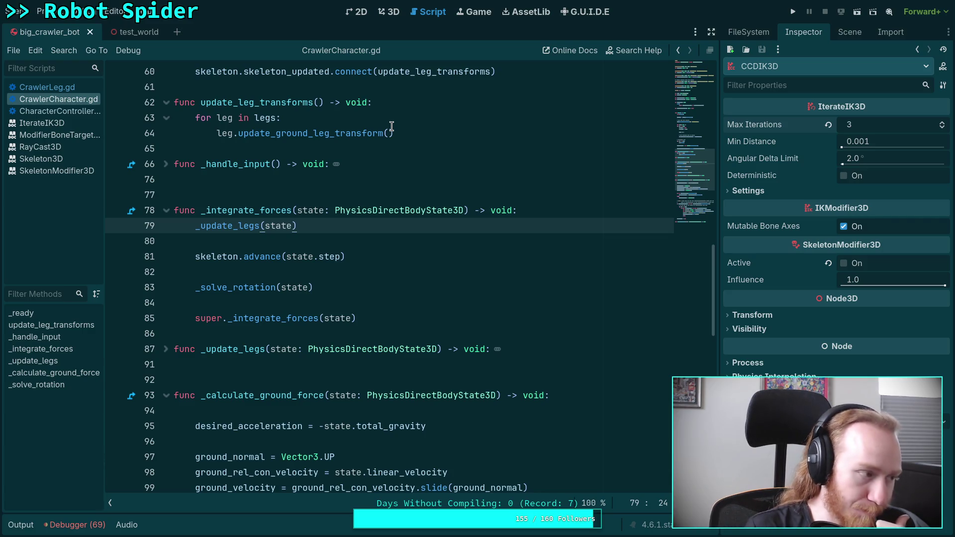
pyautogui.moveTo(354, 127)
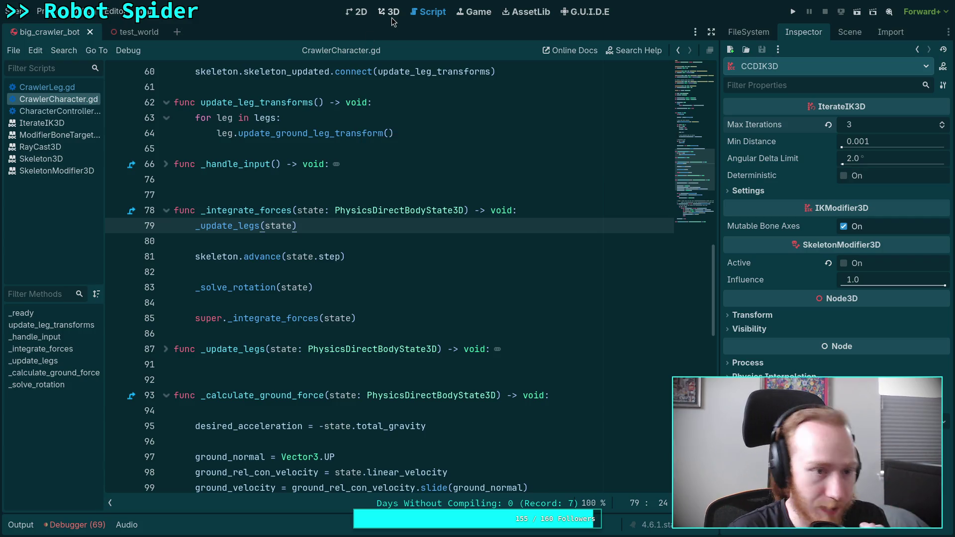
pyautogui.click(334, 268)
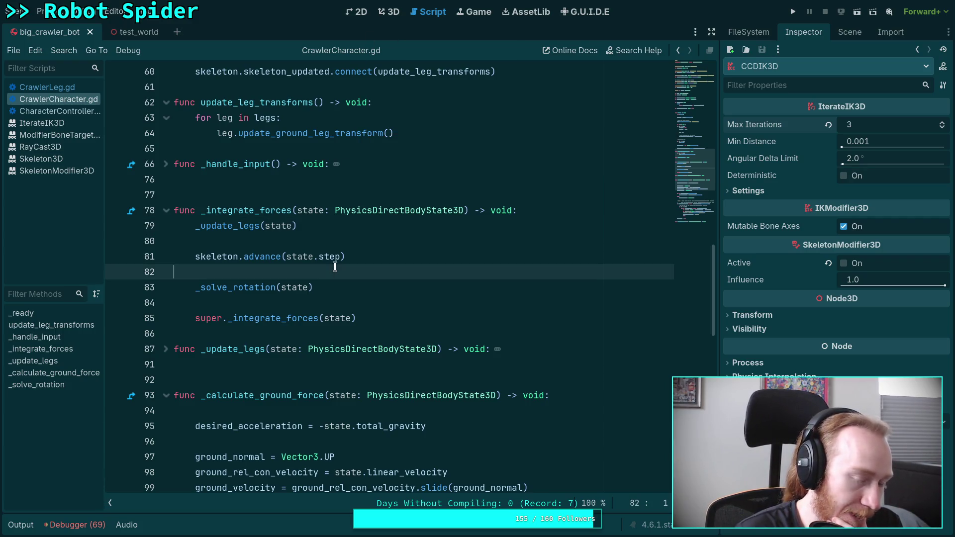
pyautogui.hotkey('ctrl', 's')
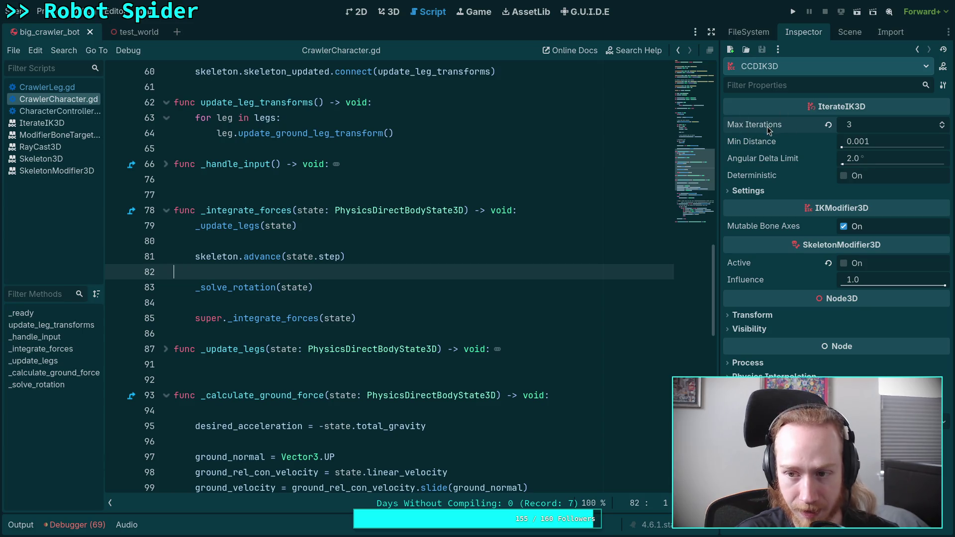
pyautogui.click(331, 298)
pyautogui.click(251, 377)
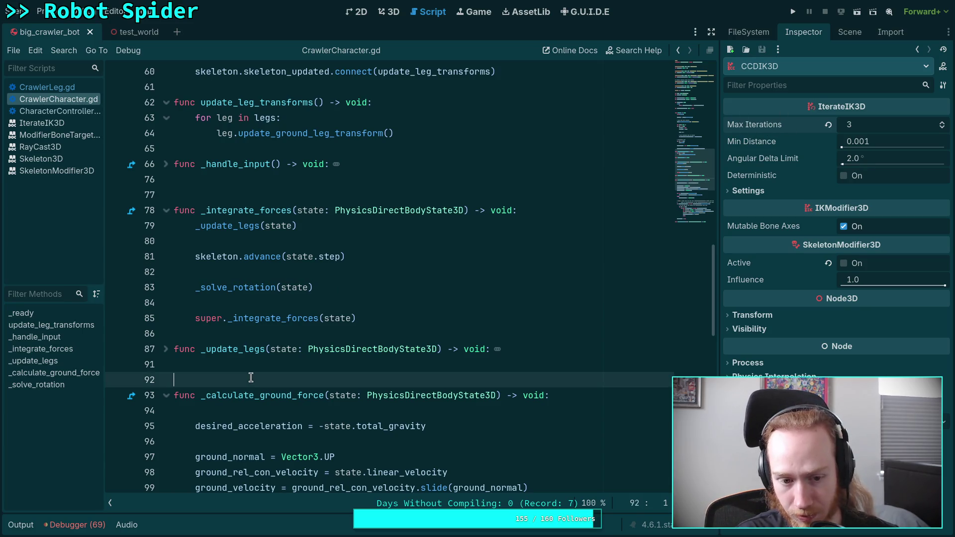
pyautogui.scroll(-4, 250, 378)
pyautogui.click(242, 331)
pyautogui.scroll(-5, 247, 314)
pyautogui.click(233, 180)
pyautogui.scroll(3, 395, 256)
pyautogui.scroll(2, 398, 257)
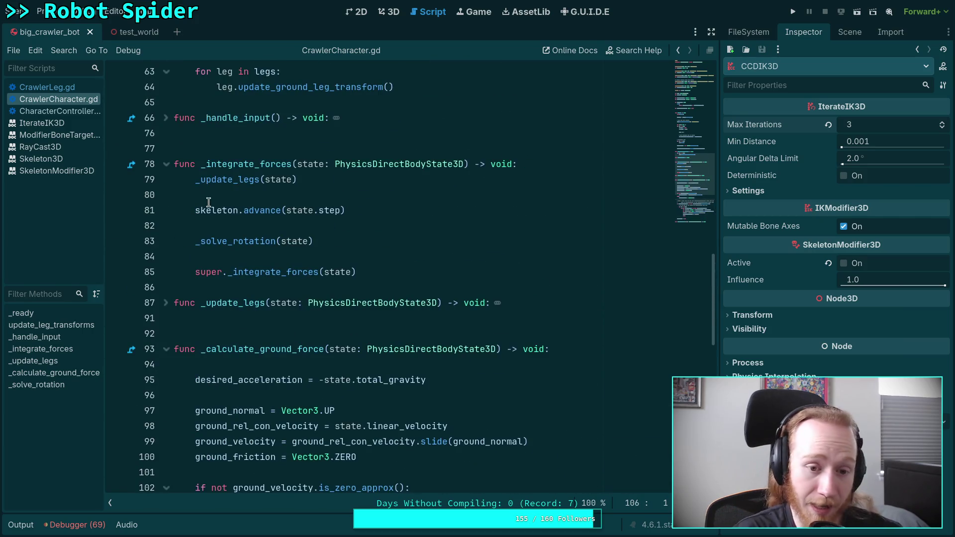
pyautogui.click(221, 347)
pyautogui.click(227, 336)
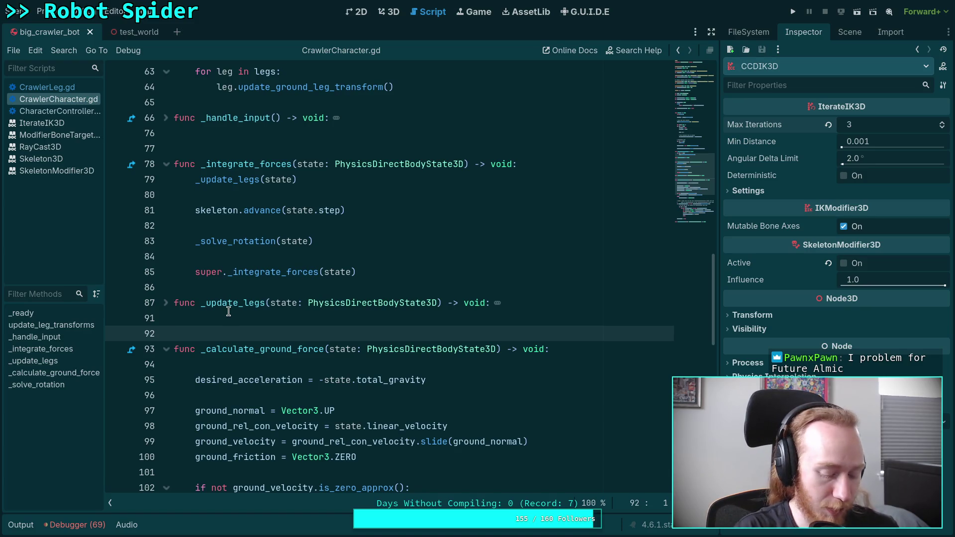
pyautogui.click(215, 288)
pyautogui.scroll(1, 268, 254)
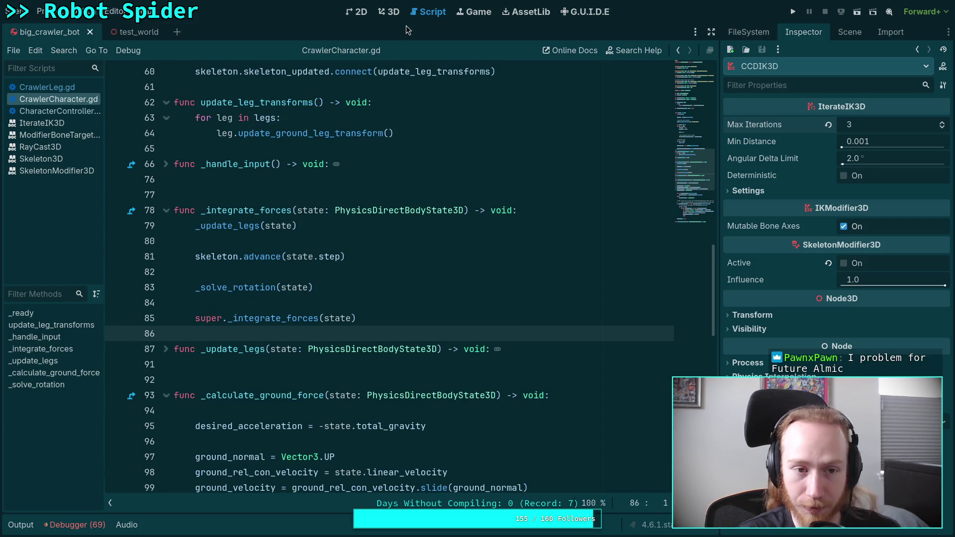
pyautogui.click(392, 12)
pyautogui.click(428, 14)
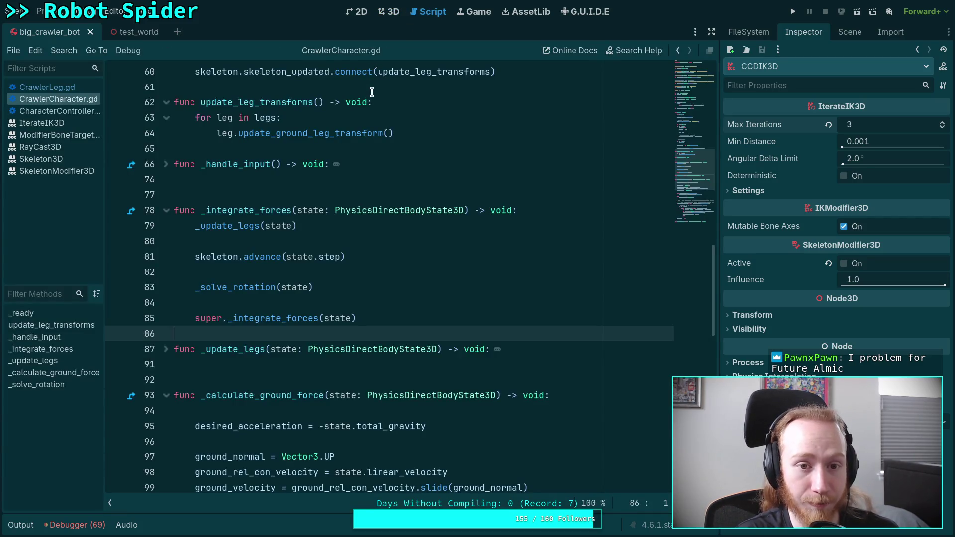
# In the terminal, run git status and git diff and review the ground-normal debug changes.
pyautogui.hotkey('alt', 'Tab')
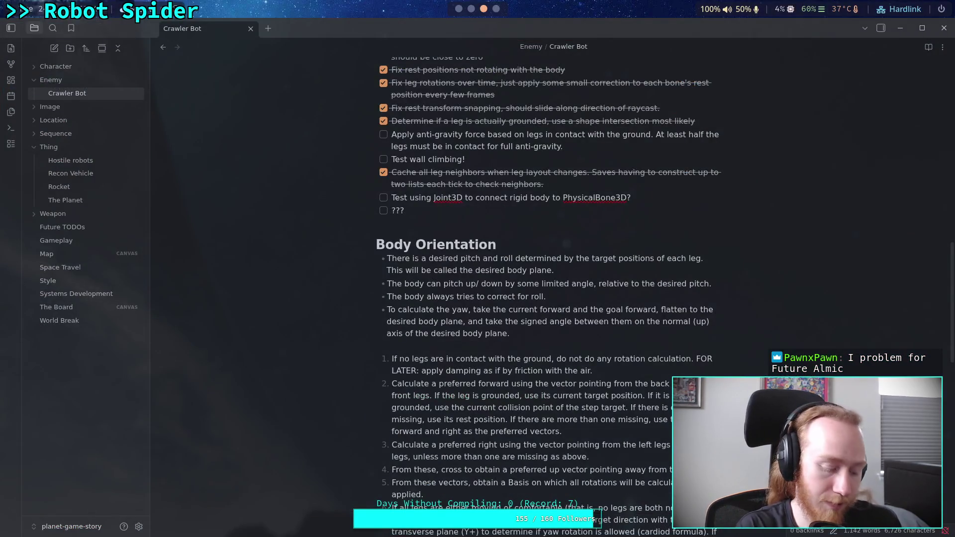
pyautogui.press('super+2')
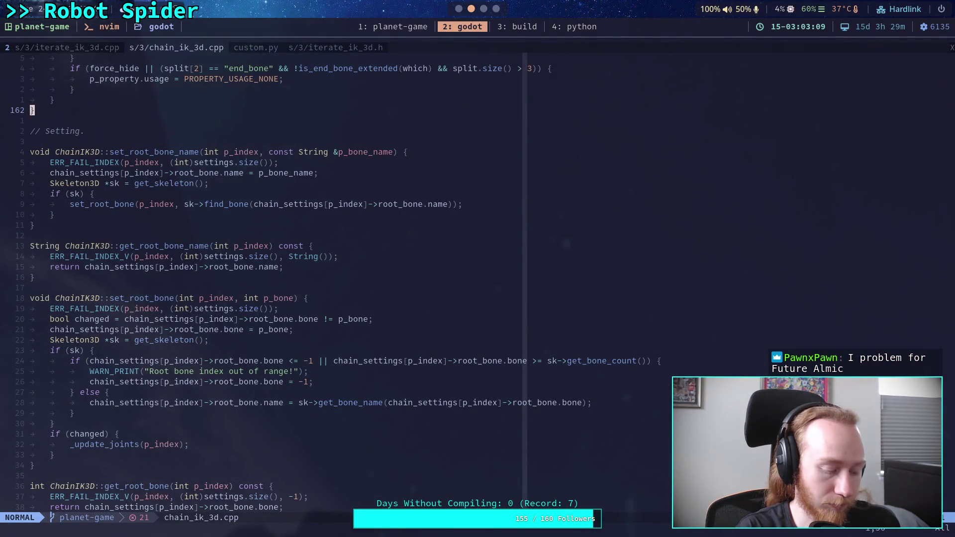
pyautogui.press('super+1')
pyautogui.write('git status')
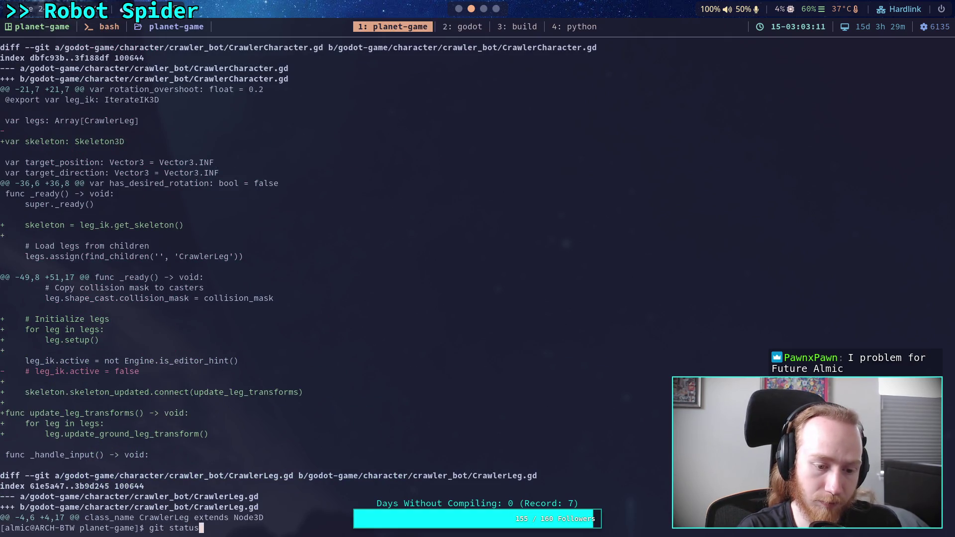
pyautogui.press('Return')
pyautogui.write('g')
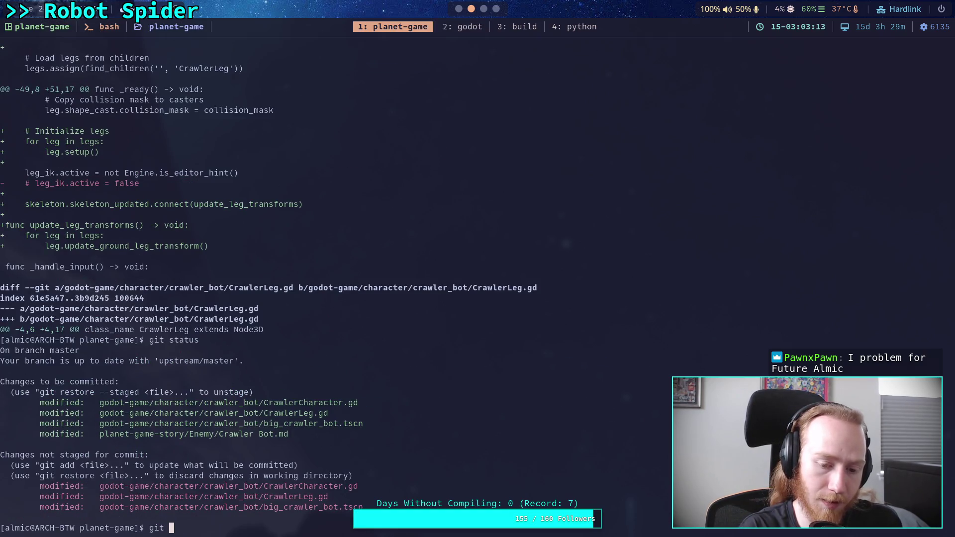
pyautogui.press('Return')
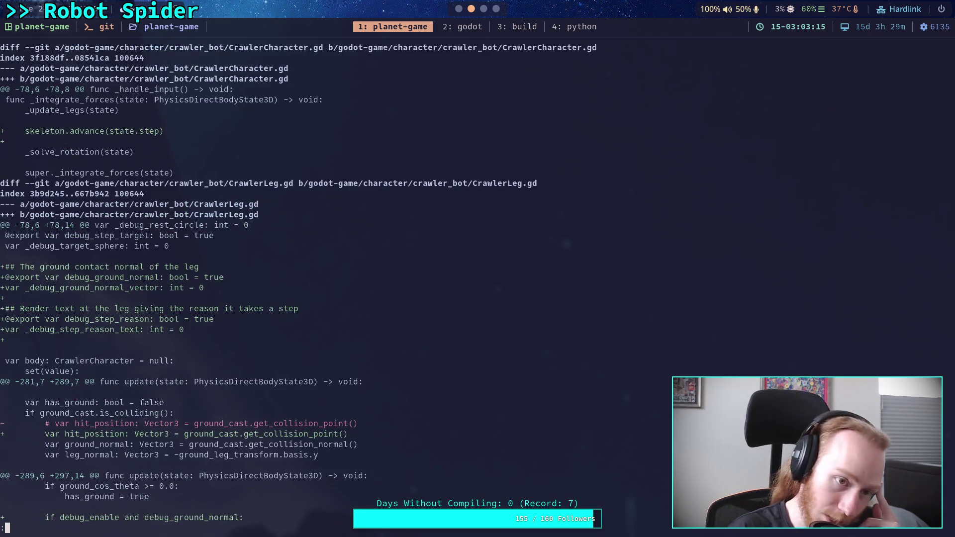
pyautogui.press('Down')
pyautogui.press('Down')
pyautogui.press('Down')
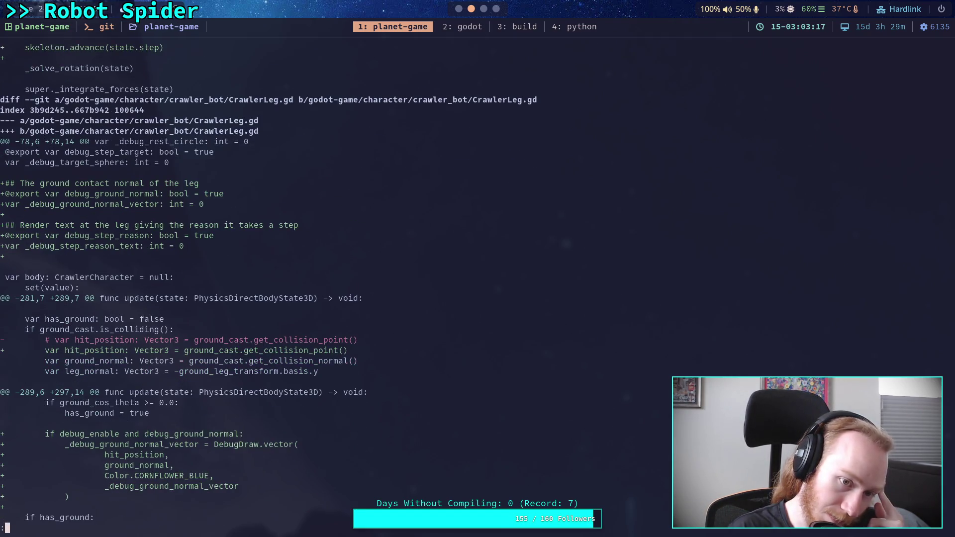
pyautogui.press('Down')
# In CrawlerLeg.gd, change debug_step_reason's default from true to false and save.
pyautogui.press('super+2')
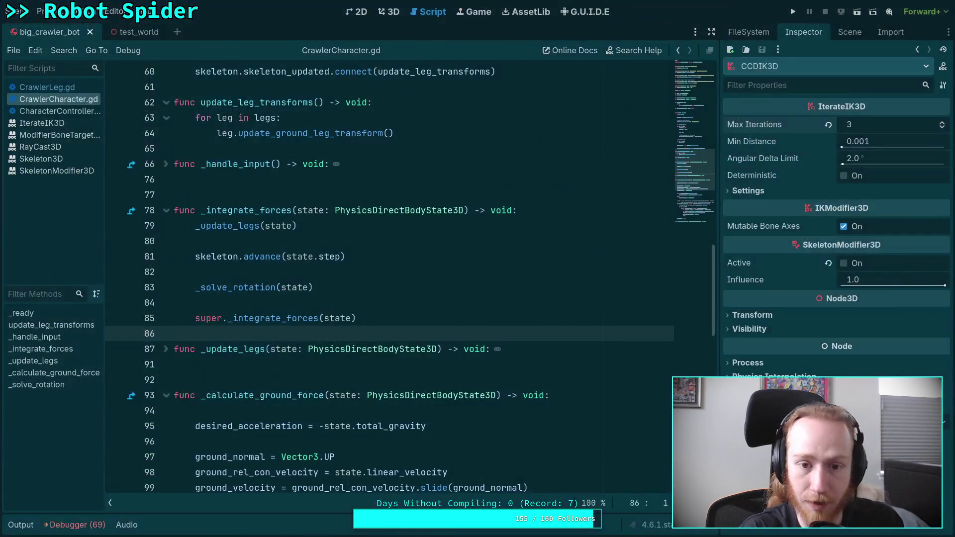
pyautogui.scroll(20, 498, 199)
pyautogui.scroll(-3, 391, 269)
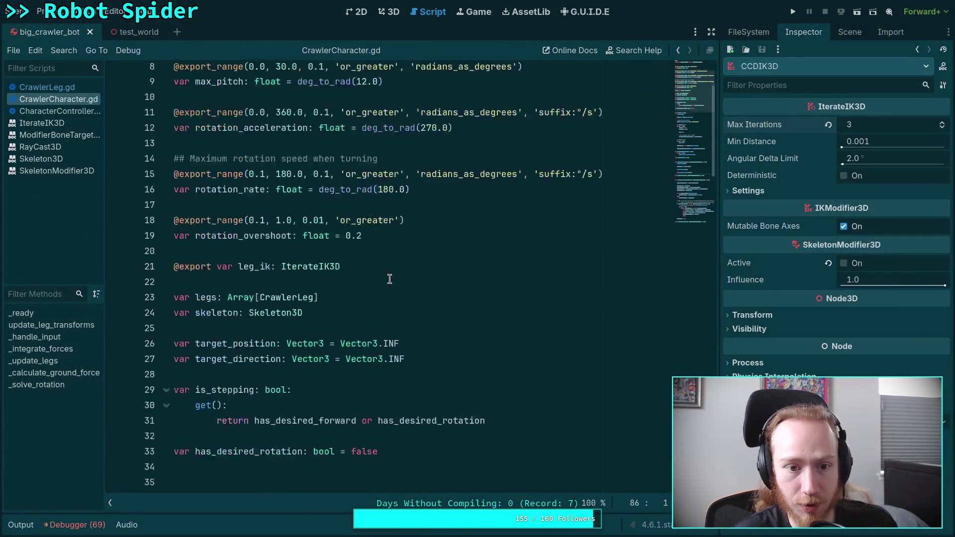
pyautogui.scroll(1, 391, 260)
pyautogui.click(47, 87)
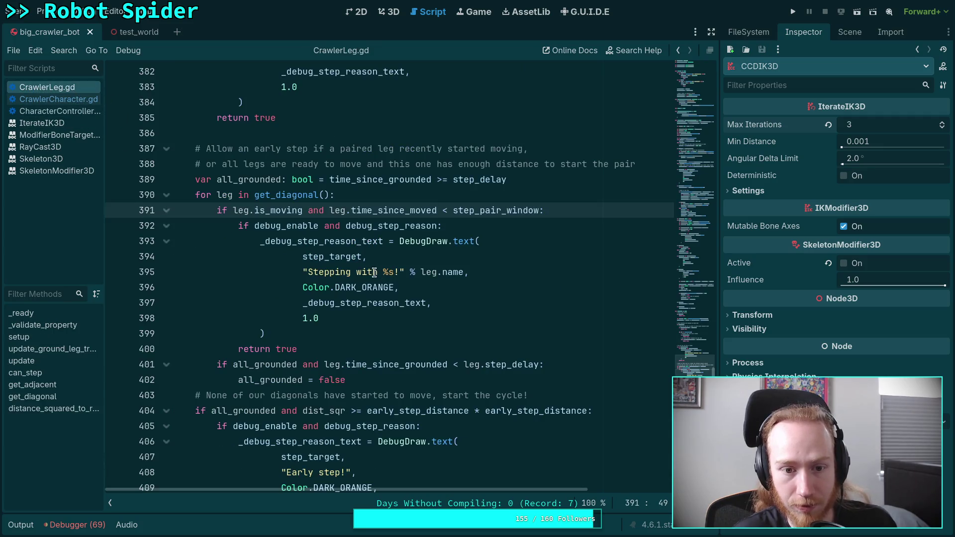
pyautogui.scroll(3, 388, 278)
pyautogui.click(698, 134)
pyautogui.click(699, 157)
pyautogui.scroll(3, 543, 203)
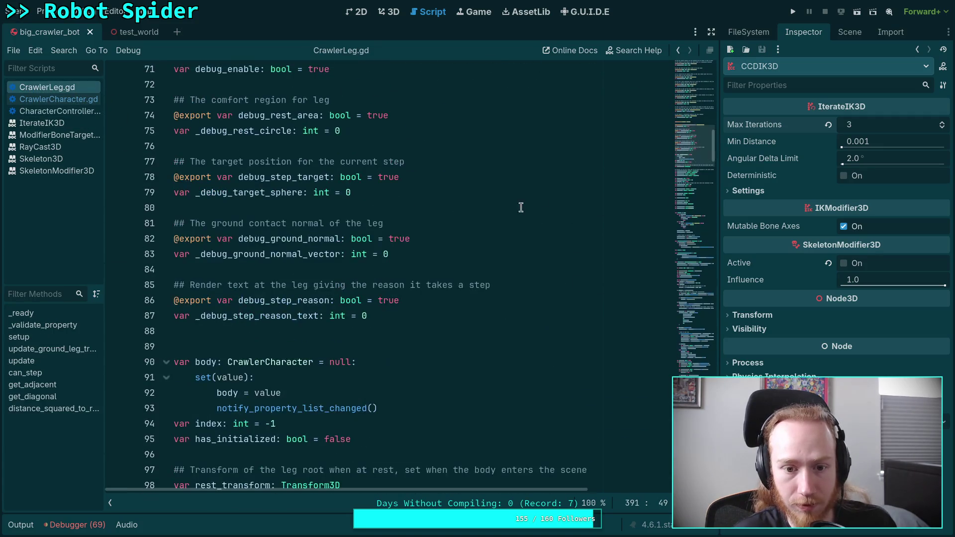
pyautogui.doubleClick(383, 301)
pyautogui.write('fals')
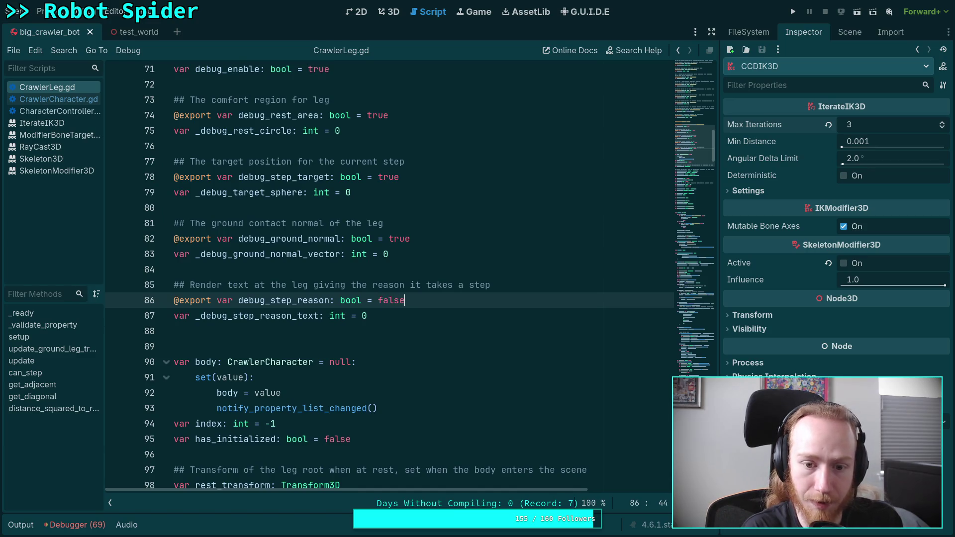
pyautogui.hotkey('ctrl', 's')
# Rerun git diff in the terminal to review the new change, then return to Godot.
pyautogui.press('super+1')
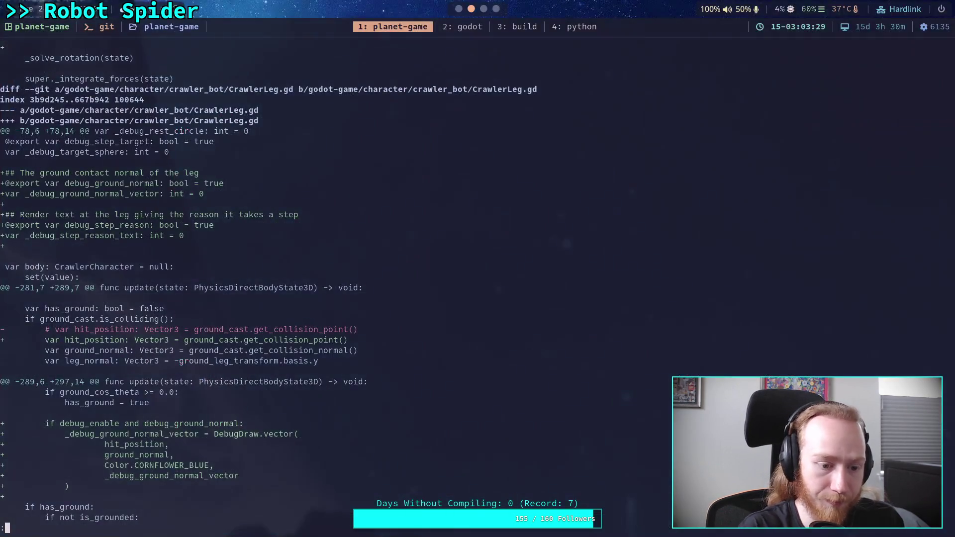
pyautogui.write('qgit diff')
pyautogui.press('Return')
pyautogui.scroll(-6, 412, 278)
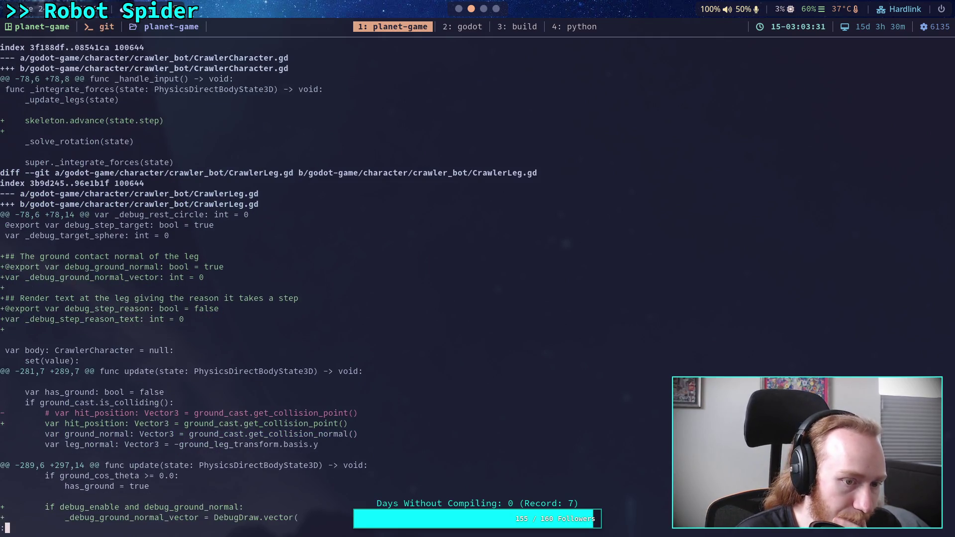
pyautogui.scroll(-7, 413, 278)
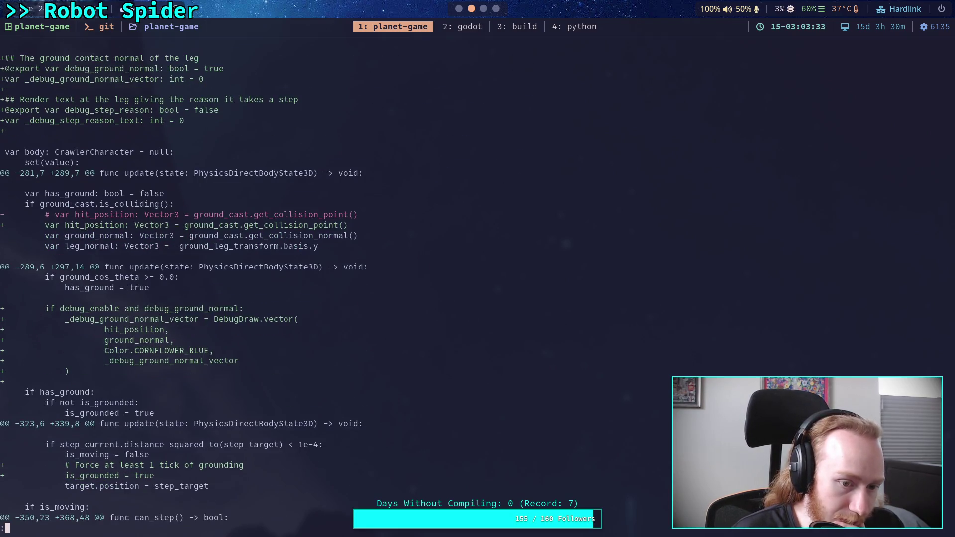
pyautogui.scroll(-1, 412, 278)
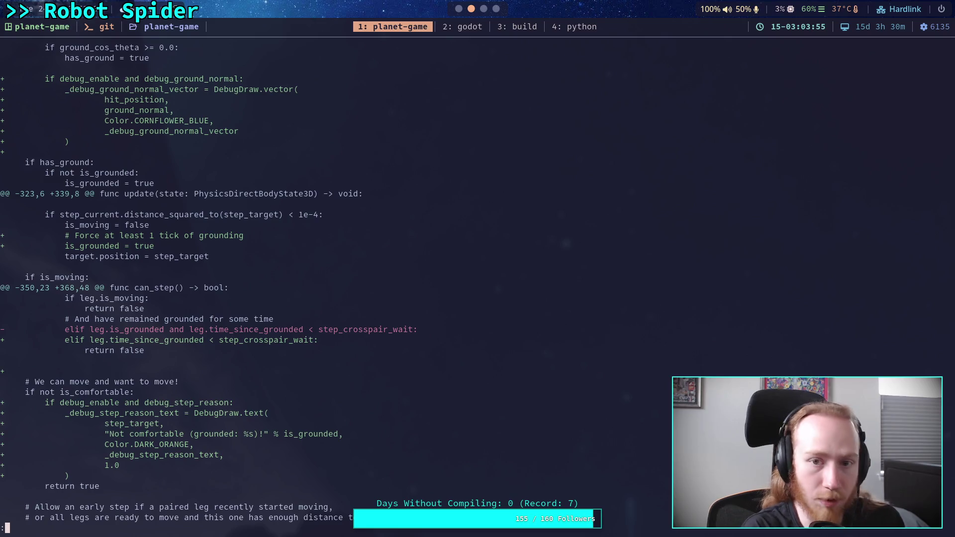
pyautogui.press('super+2')
pyautogui.scroll(-20, 339, 277)
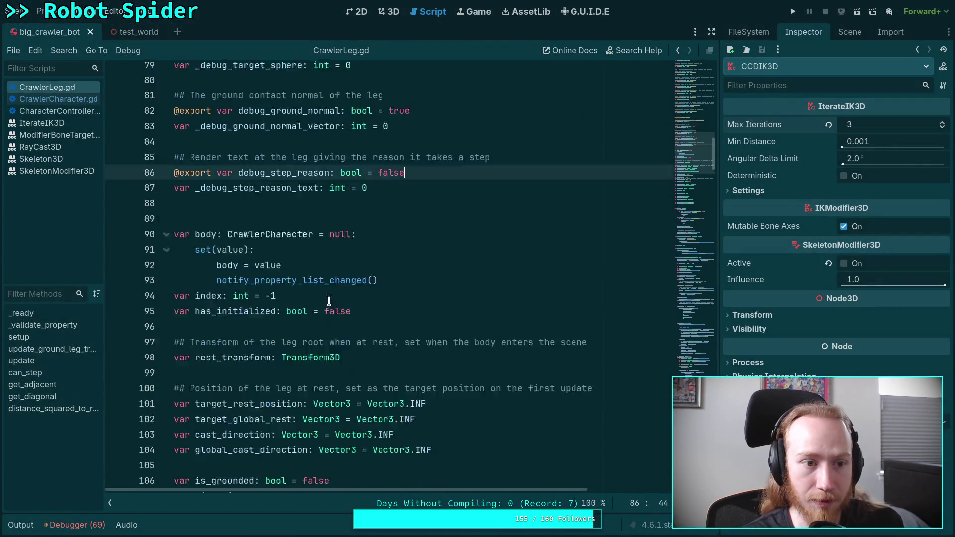
# Cut the has_ground/ground_cast check block and paste it after the debug rest circle call.
pyautogui.scroll(-20, 338, 277)
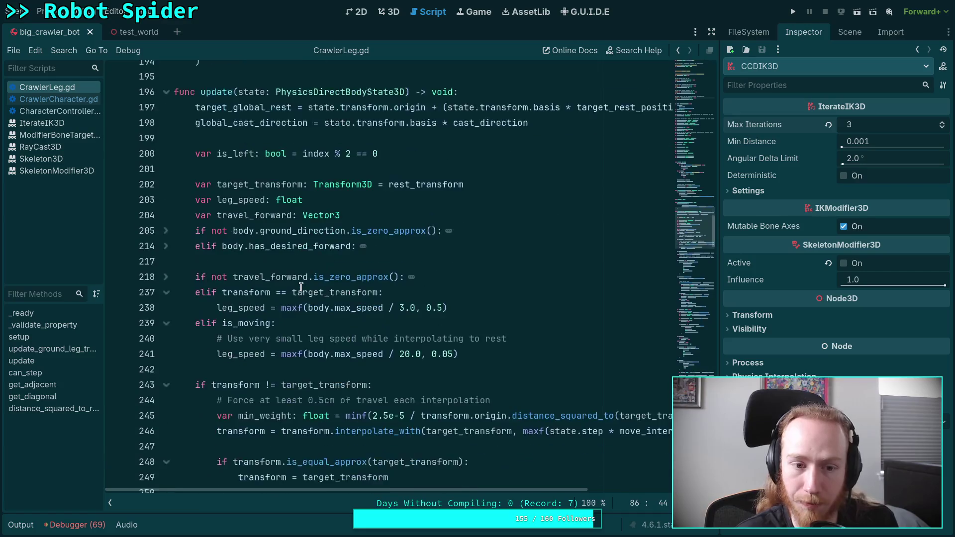
pyautogui.scroll(-10, 302, 286)
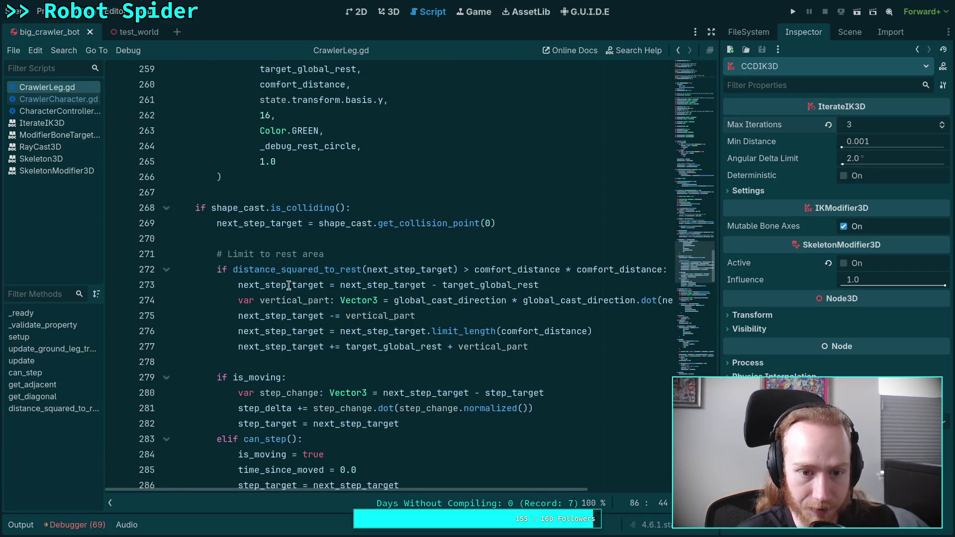
pyautogui.moveTo(194, 222)
pyautogui.mouseDown()
pyautogui.moveTo(239, 226)
pyautogui.moveTo(301, 372)
pyautogui.moveTo(356, 348)
pyautogui.moveTo(392, 393)
pyautogui.moveTo(182, 383)
pyautogui.moveTo(171, 239)
pyautogui.moveTo(151, 210)
pyautogui.mouseUp()
pyautogui.hotkey('ctrl', 'x')
pyautogui.scroll(8, 303, 231)
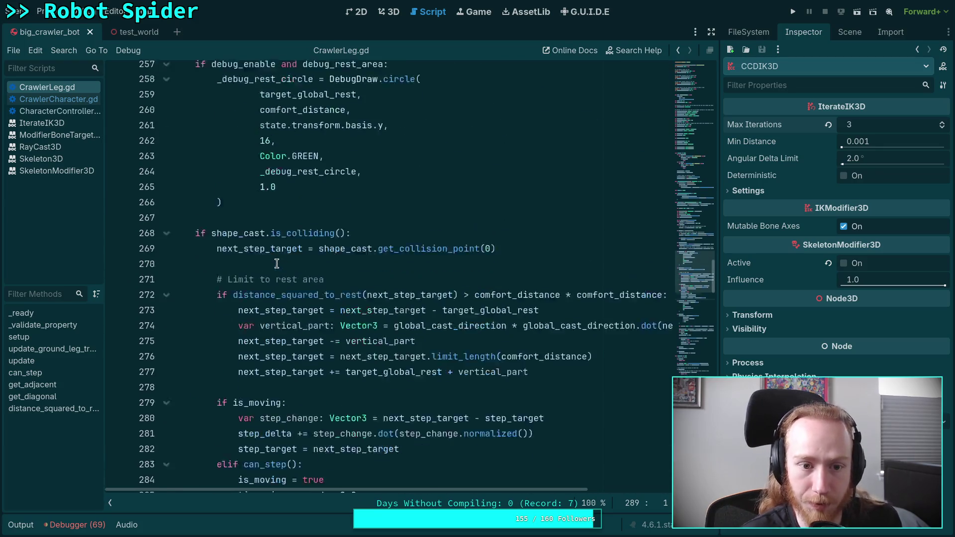
pyautogui.click(304, 231)
pyautogui.press('Return')
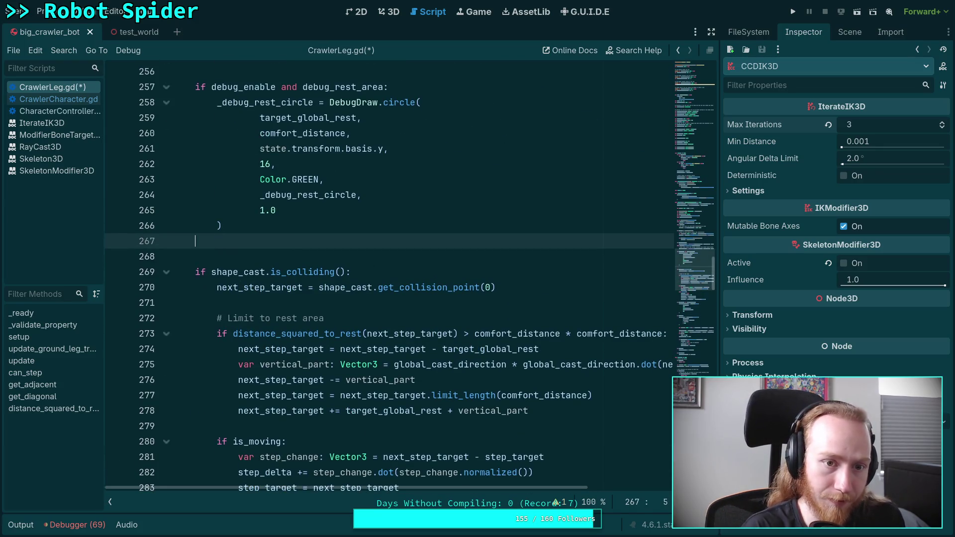
pyautogui.press('Return')
pyautogui.hotkey('ctrl', 'v')
# Remove the leftover blank lines around the moved ground-contact block.
pyautogui.scroll(2, 244, 225)
pyautogui.click(243, 225)
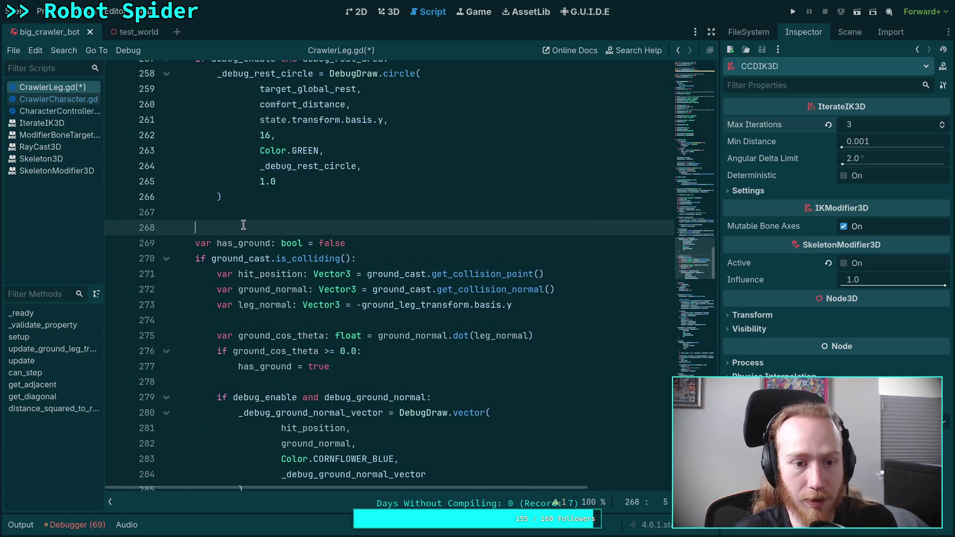
pyautogui.press('BackSpace')
pyautogui.scroll(-12, 361, 266)
pyautogui.scroll(3, 220, 185)
pyautogui.click(222, 210)
pyautogui.press('BackSpace')
# Delete the forced is_grounded comment and assignment, save CrawlerLeg.gd, and run the project.
pyautogui.scroll(-6, 425, 264)
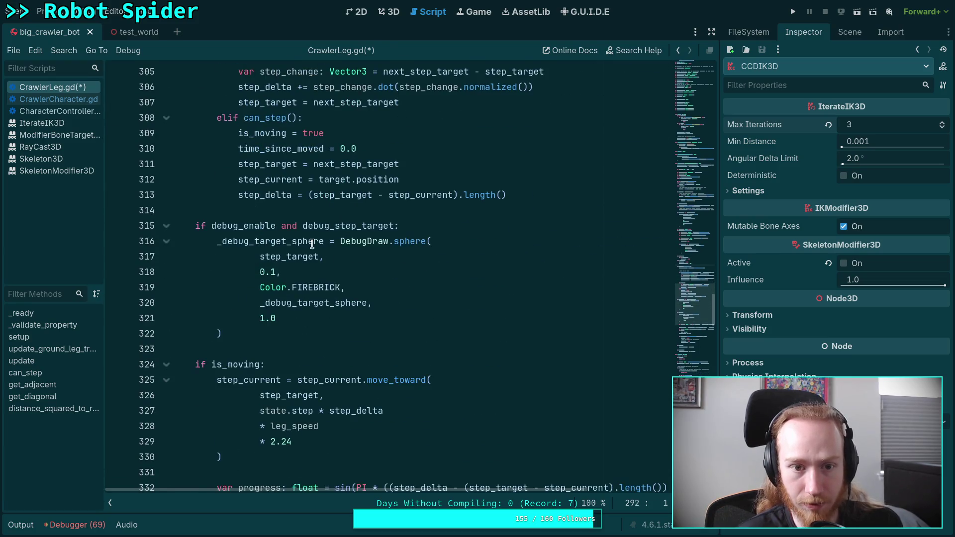
pyautogui.scroll(-9, 349, 249)
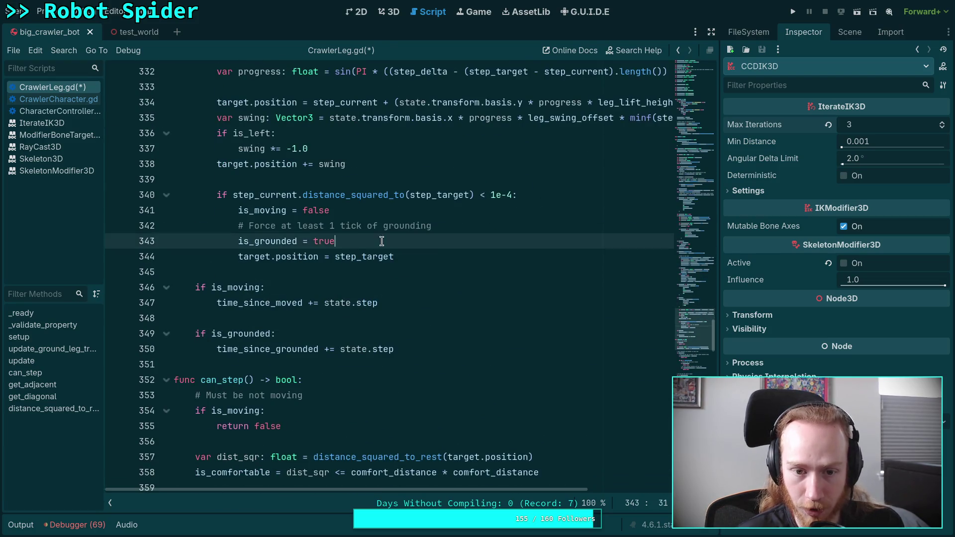
pyautogui.moveTo(382, 242); pyautogui.dragTo(330, 210)
pyautogui.press('BackSpace')
pyautogui.hotkey('ctrl', 's')
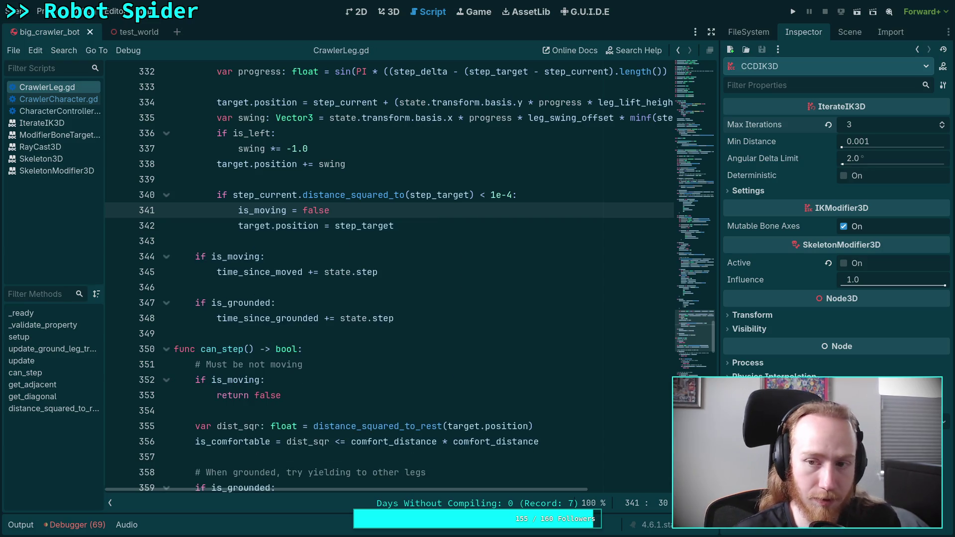
pyautogui.click(792, 12)
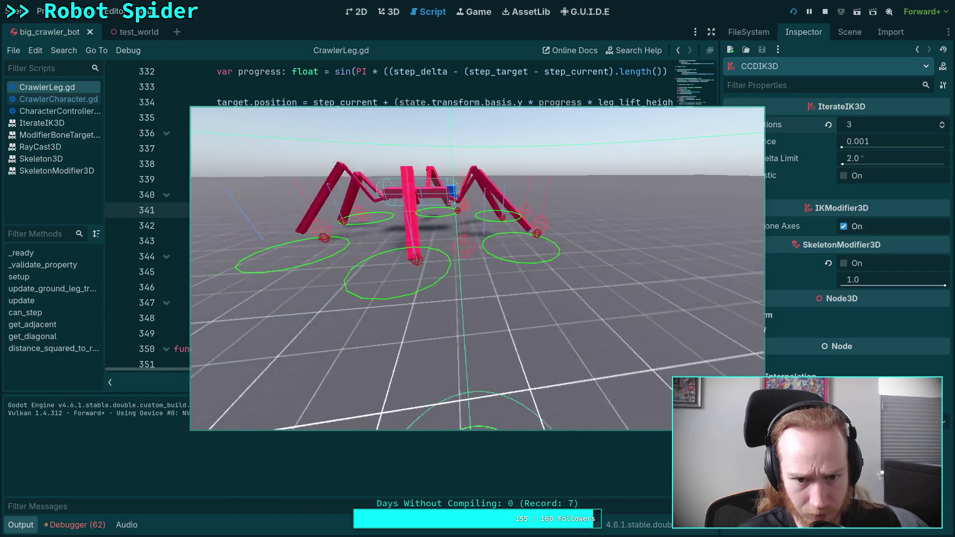
# Stop the spider playtest and collapse the output log to give the code more room.
pyautogui.press('F8')
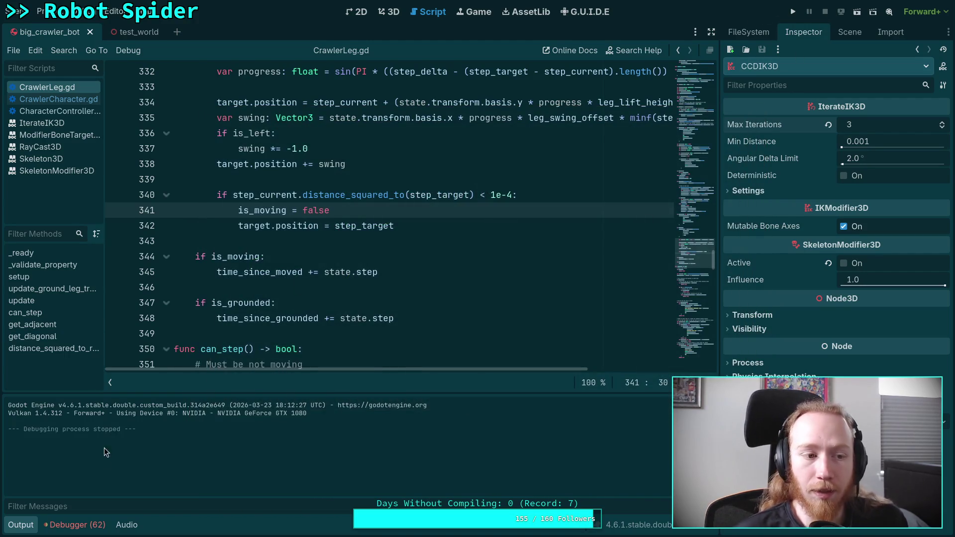
pyautogui.click(32, 526)
pyautogui.scroll(6, 298, 343)
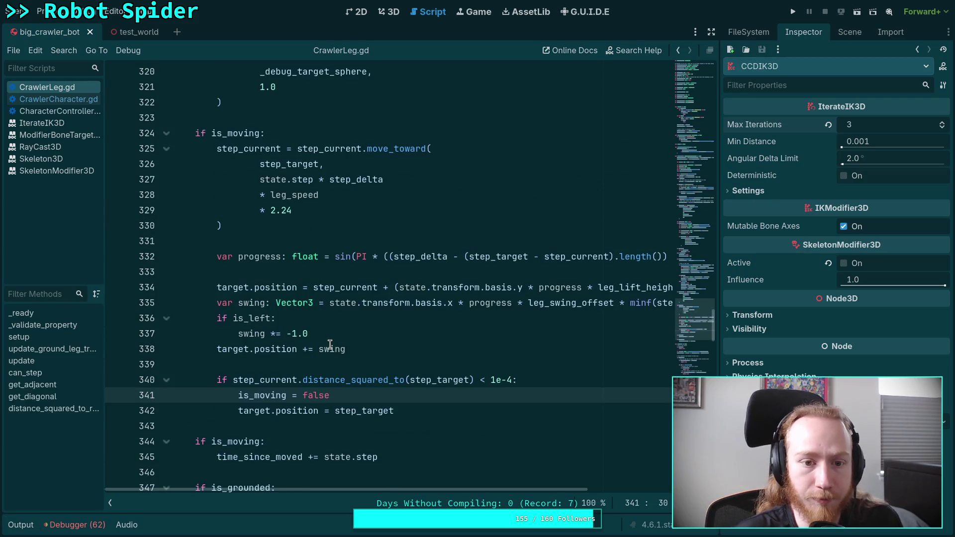
# Change line 281's ground_normal to ground_normal * 0.5, save, then test-run and stop the spider.
pyautogui.scroll(4, 330, 336)
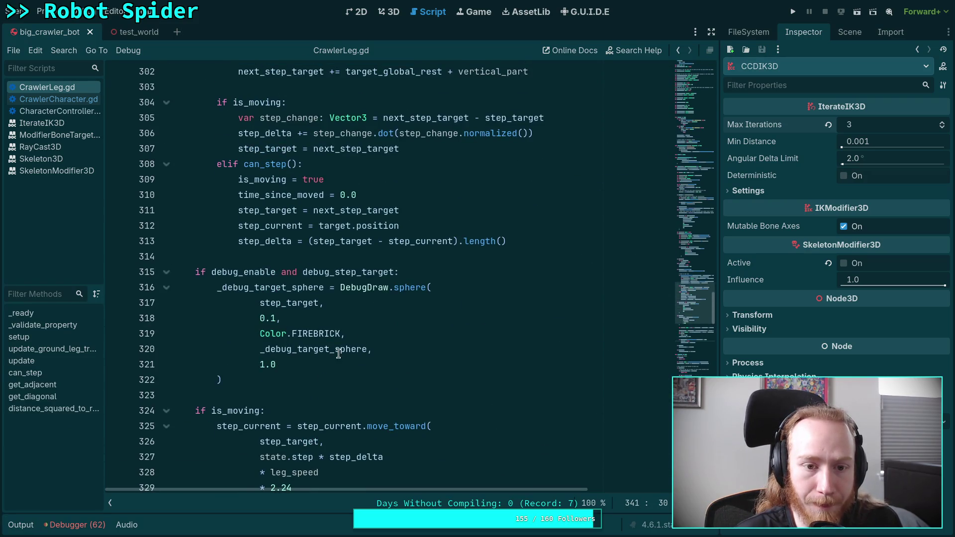
pyautogui.scroll(4, 338, 353)
pyautogui.scroll(-16, 339, 353)
pyautogui.scroll(20, 340, 353)
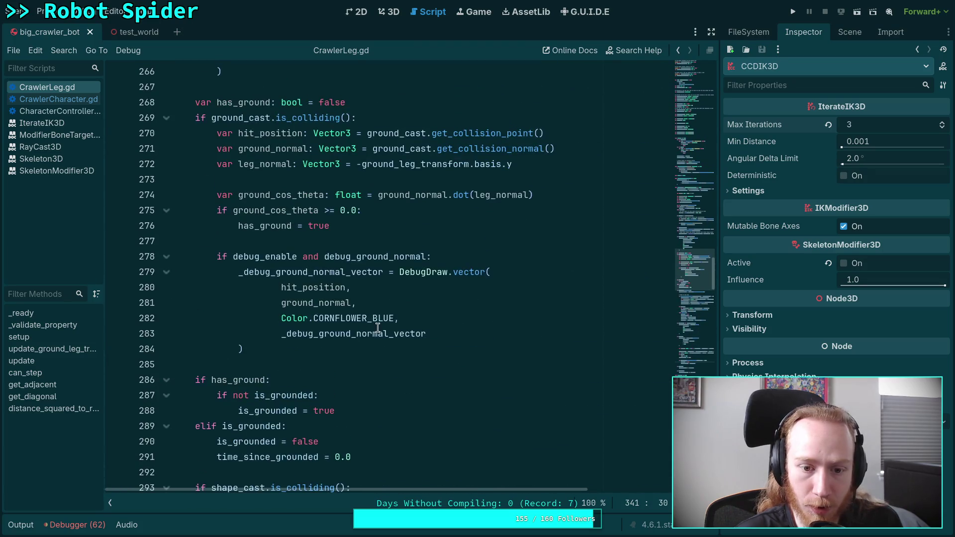
pyautogui.click(354, 305)
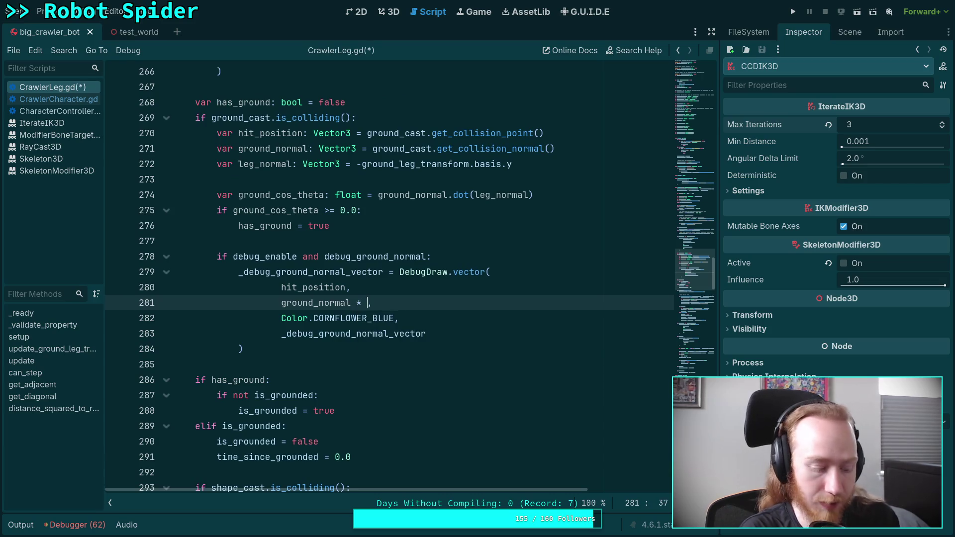
pyautogui.hotkey('ctrl', 's')
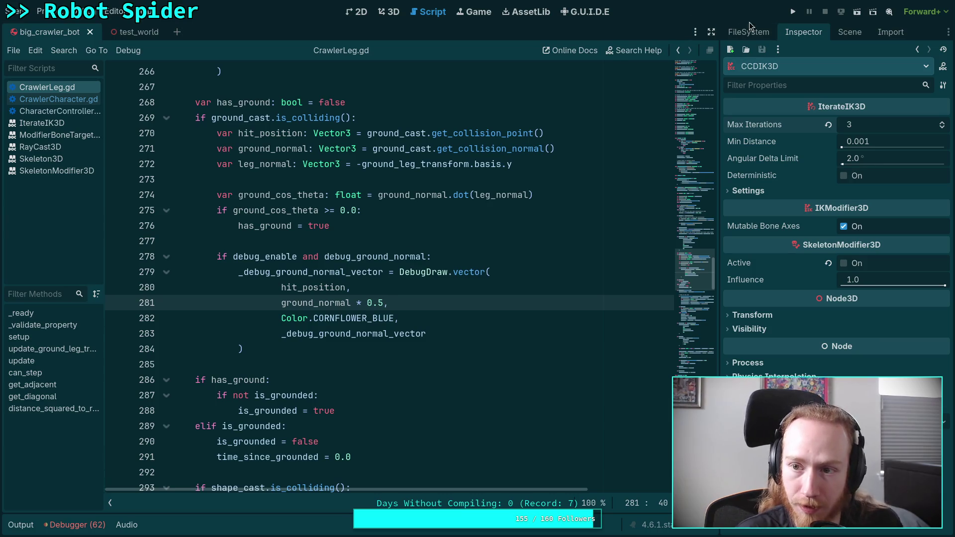
pyautogui.press('F5')
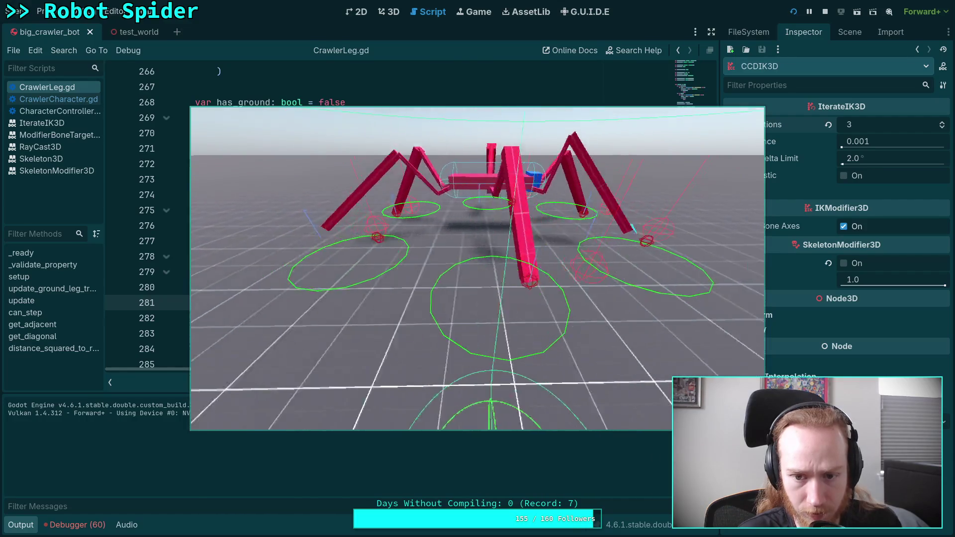
pyautogui.press('F8')
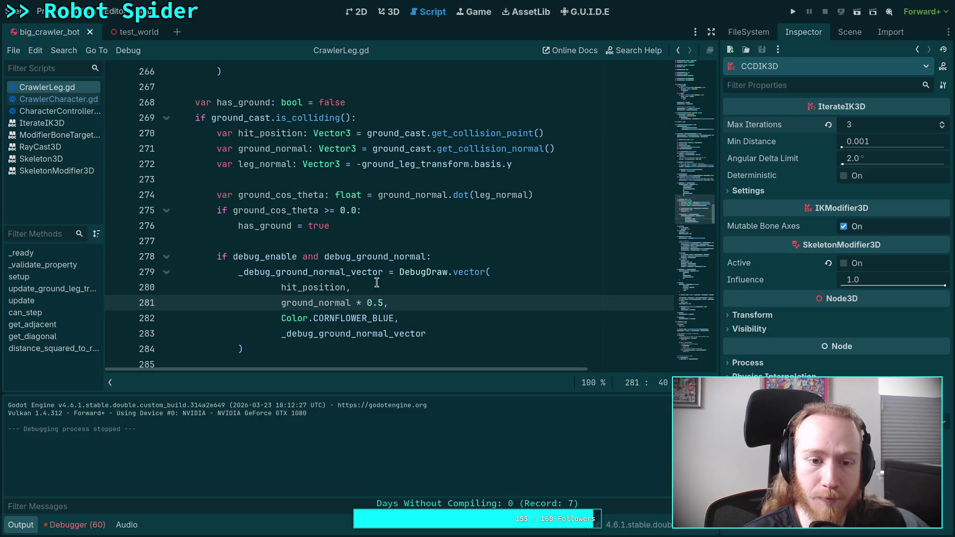
pyautogui.click(370, 281)
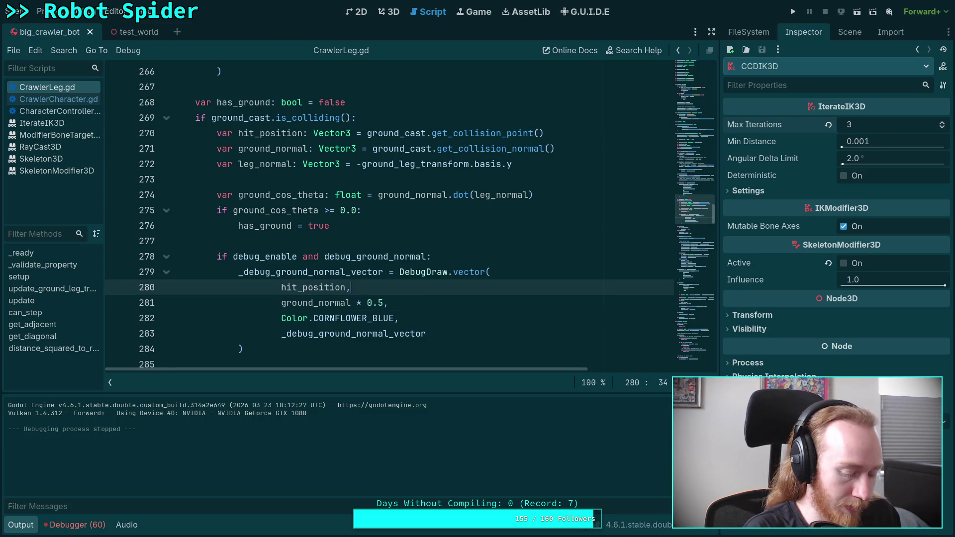
# Read the unstaged git diff of the crawler scripts through big_crawler_bot.tscn's modifier_callback_mode_process change.
pyautogui.press('super+1')
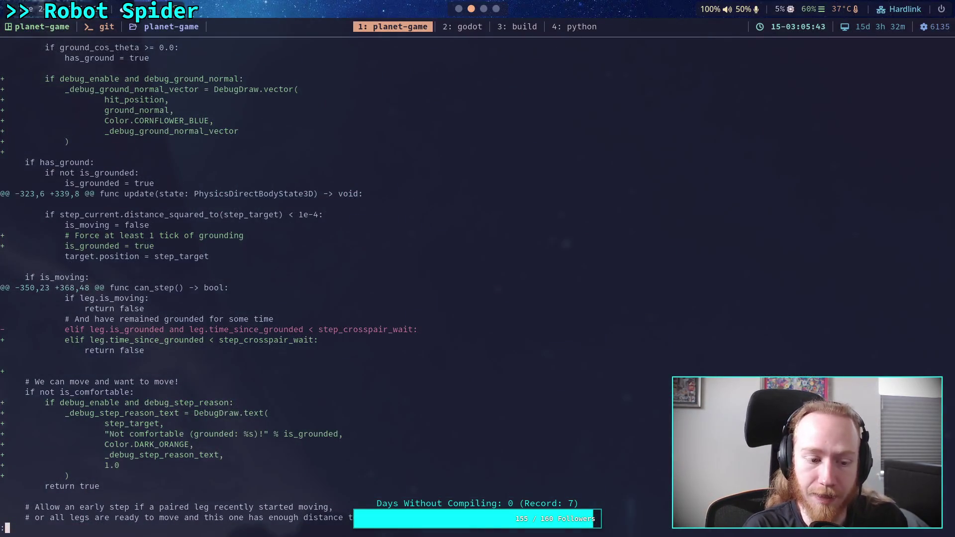
pyautogui.write('qgit')
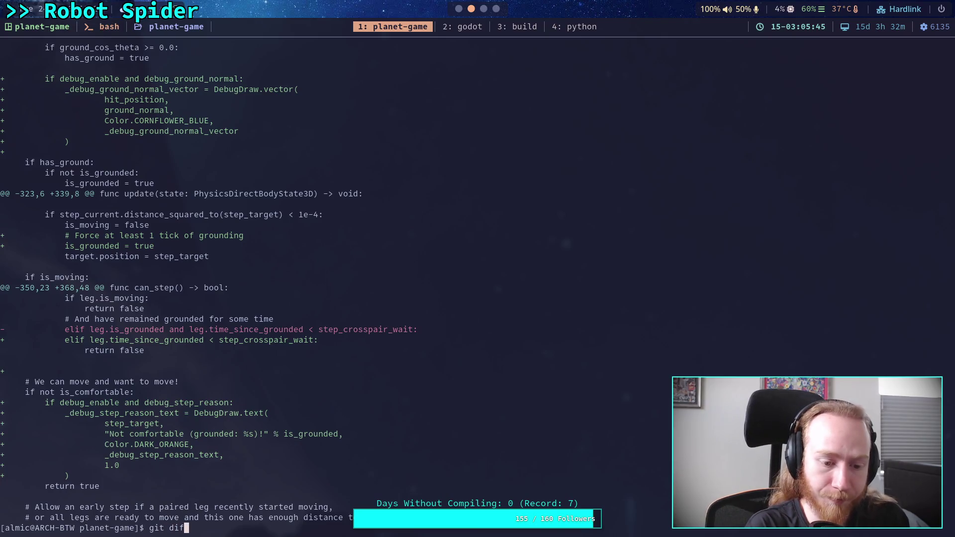
pyautogui.write('f')
pyautogui.press('Return')
pyautogui.press('space')
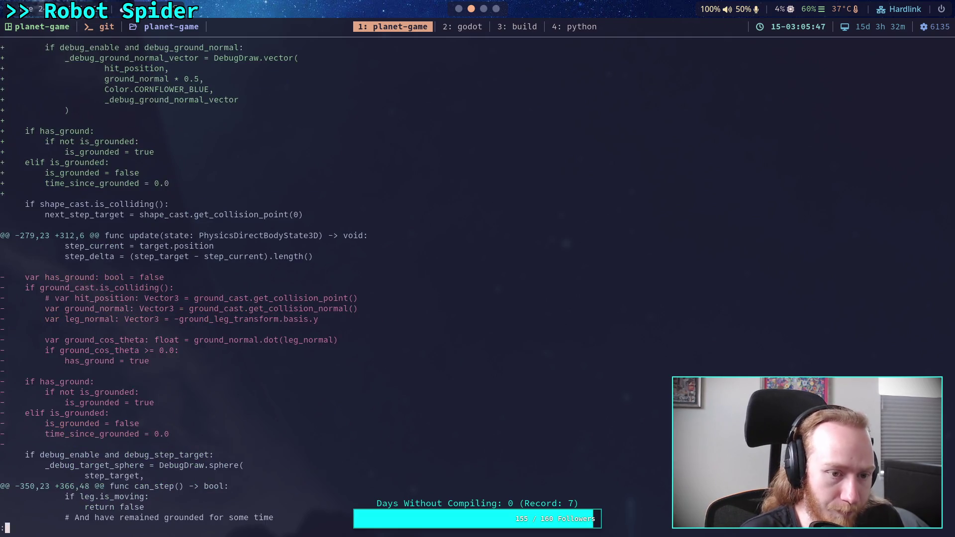
pyautogui.press('Down')
pyautogui.press('Down')
pyautogui.press('Down')
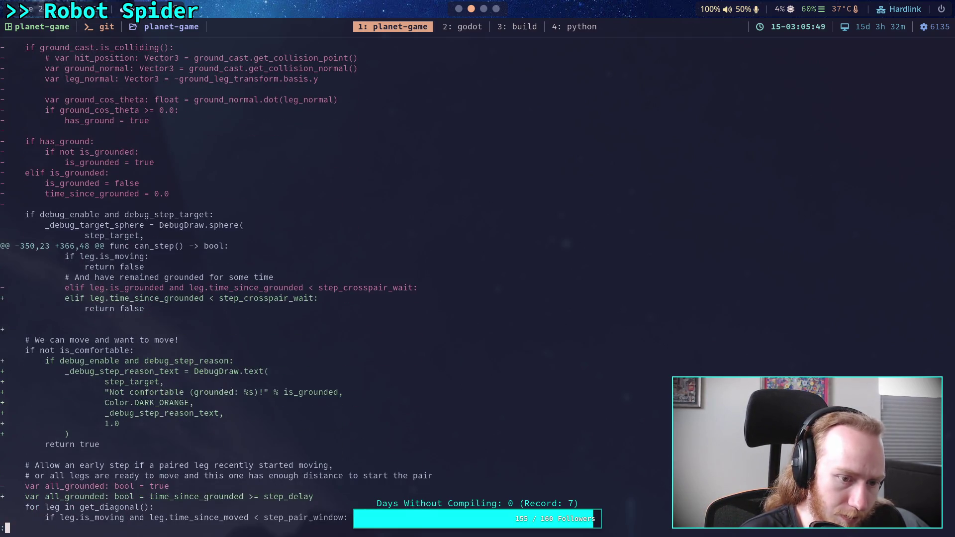
pyautogui.press('Up')
pyautogui.press('Up')
pyautogui.press('Up')
pyautogui.press('Down')
pyautogui.press('Down')
pyautogui.press('Down')
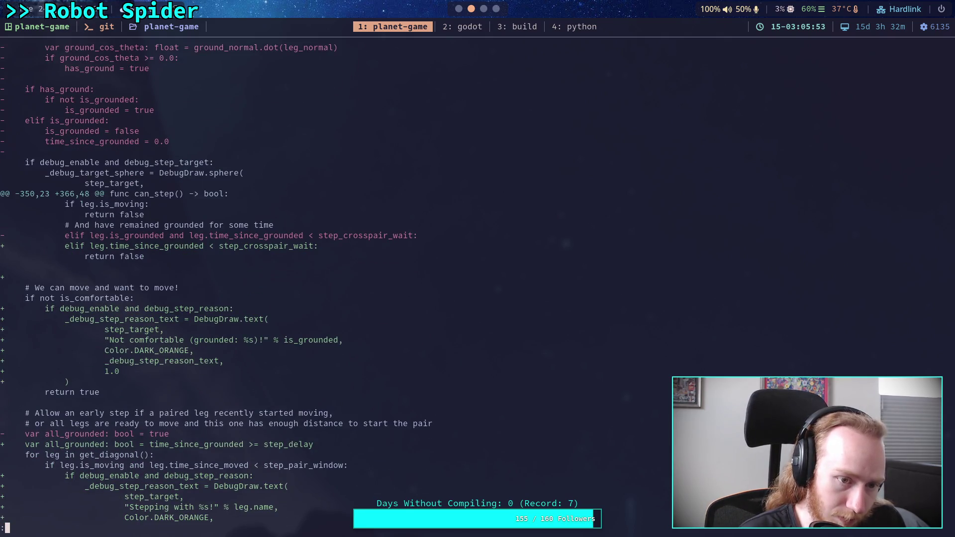
pyautogui.press('Down')
pyautogui.press('Down')
pyautogui.press('Down')
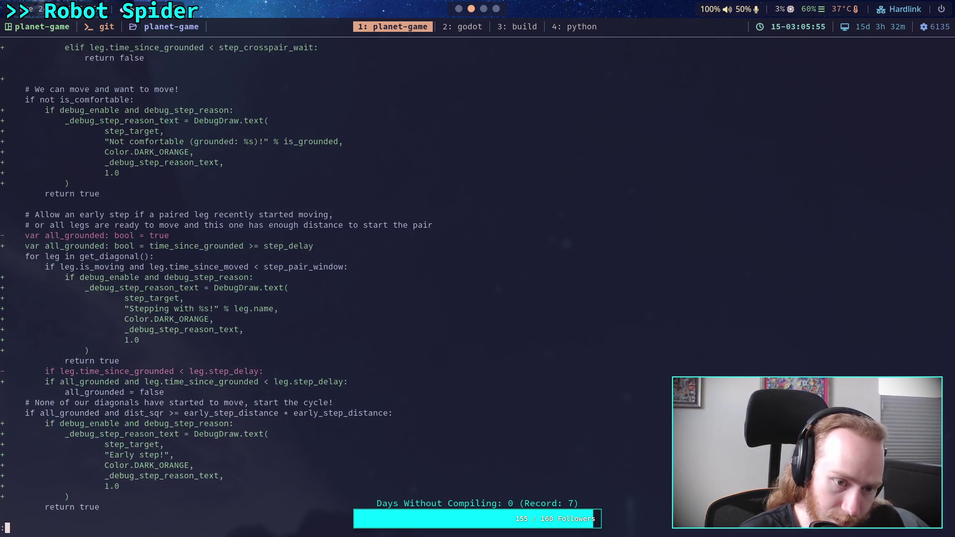
pyautogui.press('Down')
pyautogui.press('Down')
pyautogui.press('Down')
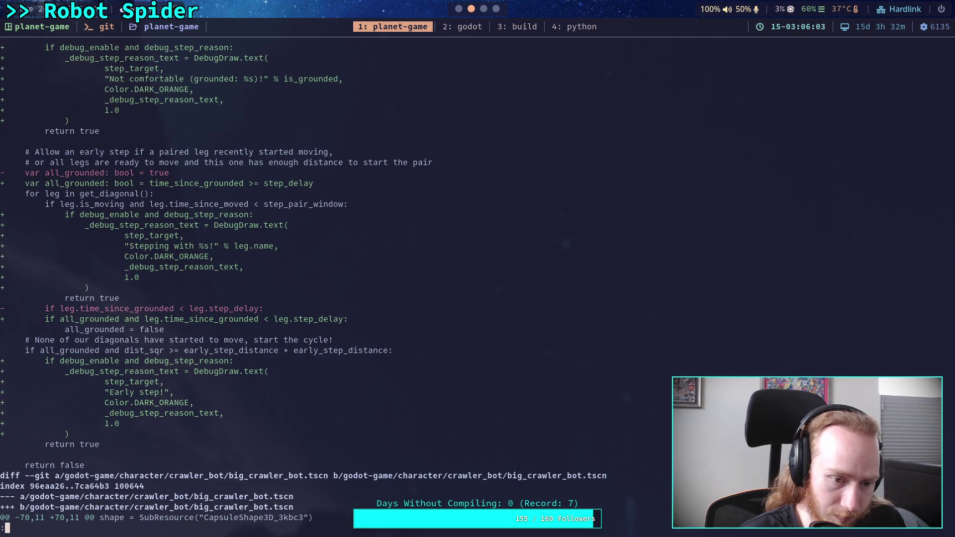
pyautogui.press('Down')
pyautogui.press('Down')
pyautogui.press('Down')
pyautogui.press('Up')
pyautogui.press('Up')
pyautogui.press('Up')
# Check git status, stage godot-game/, and confirm git diff shows nothing left unstaged.
pyautogui.press('q')
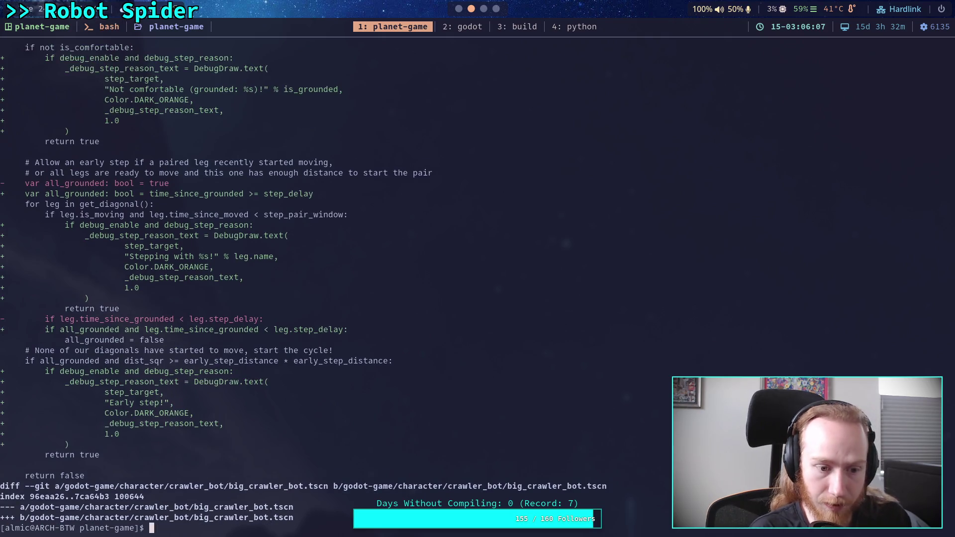
pyautogui.write('us')
pyautogui.press('Return')
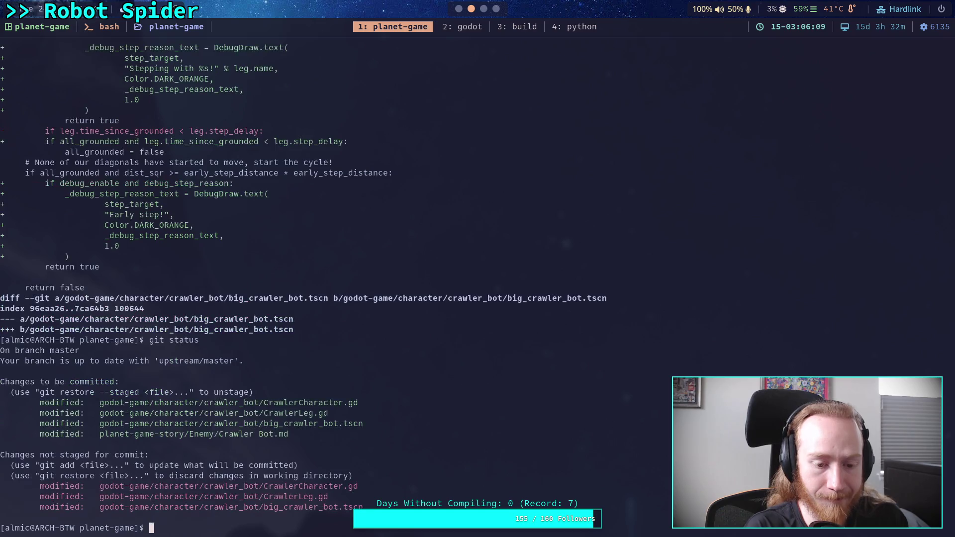
pyautogui.write('git add go')
pyautogui.press('Tab')
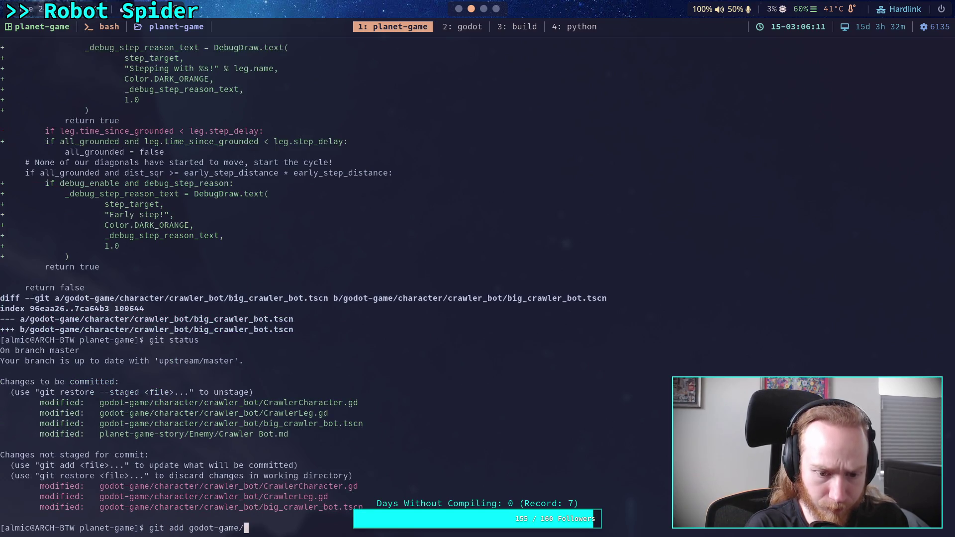
pyautogui.press('Return')
pyautogui.write('git diff')
pyautogui.press('Return')
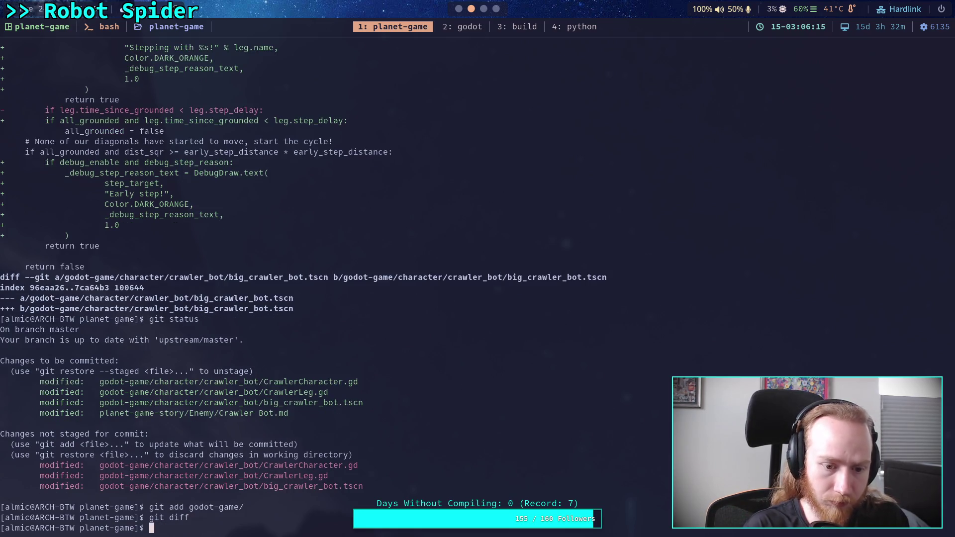
# Read the staged diff of CrawlerCharacter.gd and CrawlerLeg.gd down to the can_step() changes.
pyautogui.write('git diff --staged')
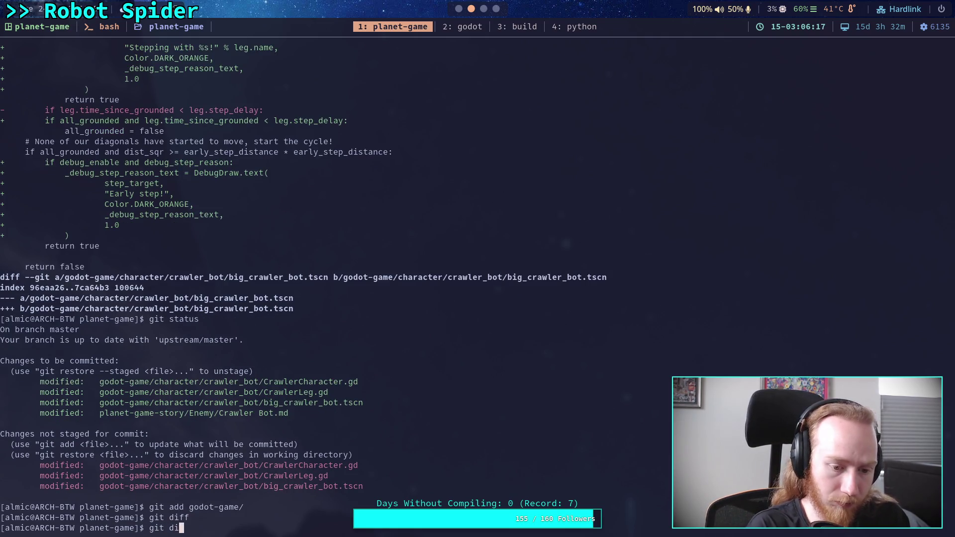
pyautogui.press('Return')
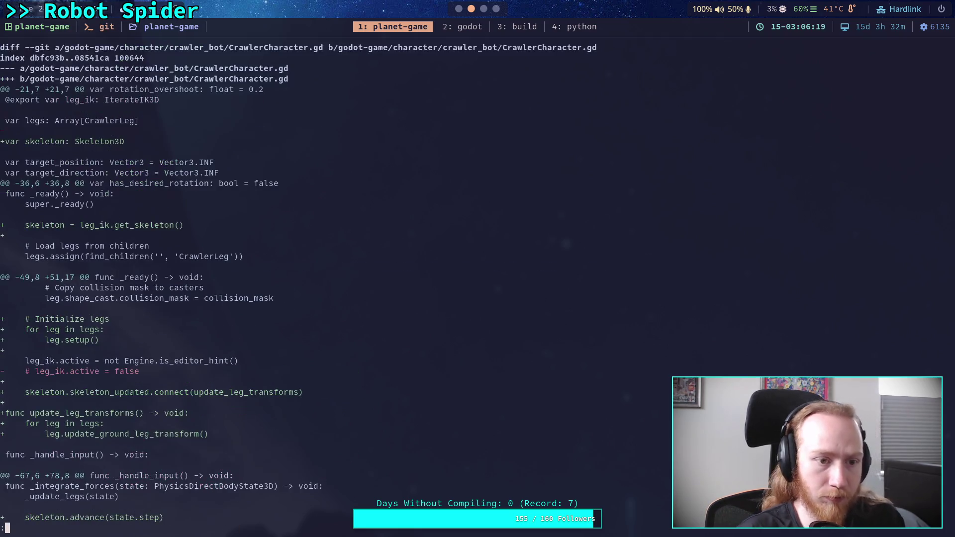
pyautogui.scroll(-3, 358, 286)
pyautogui.scroll(-4, 358, 286)
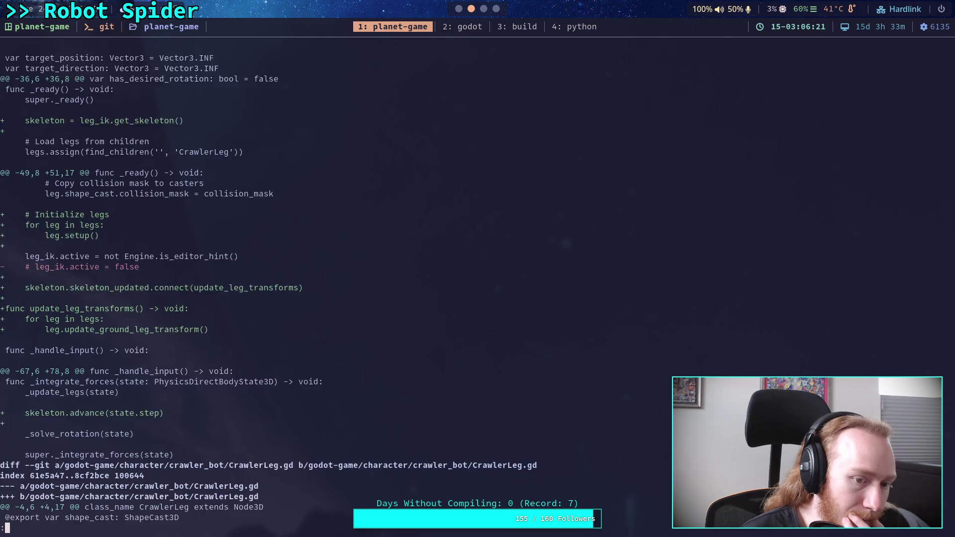
pyautogui.scroll(-7, 359, 286)
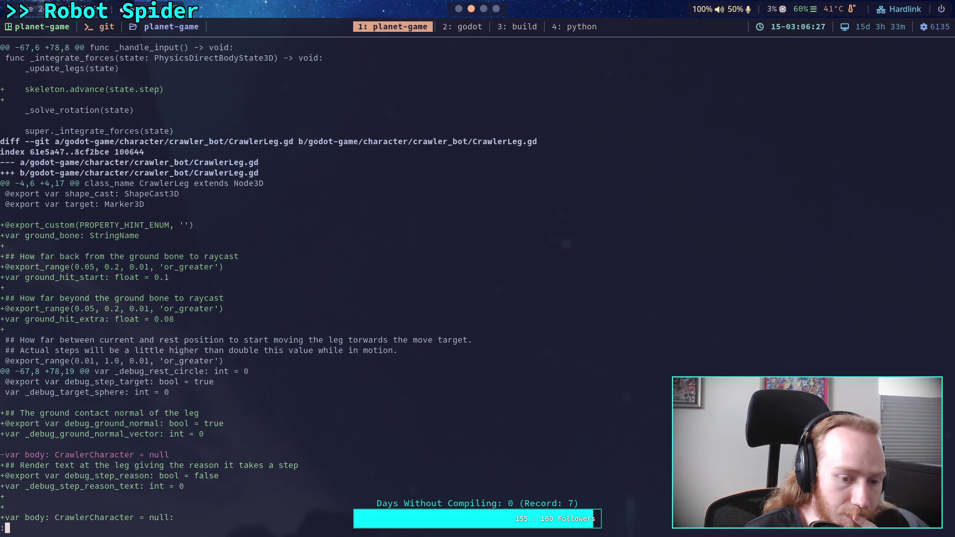
pyautogui.press('space')
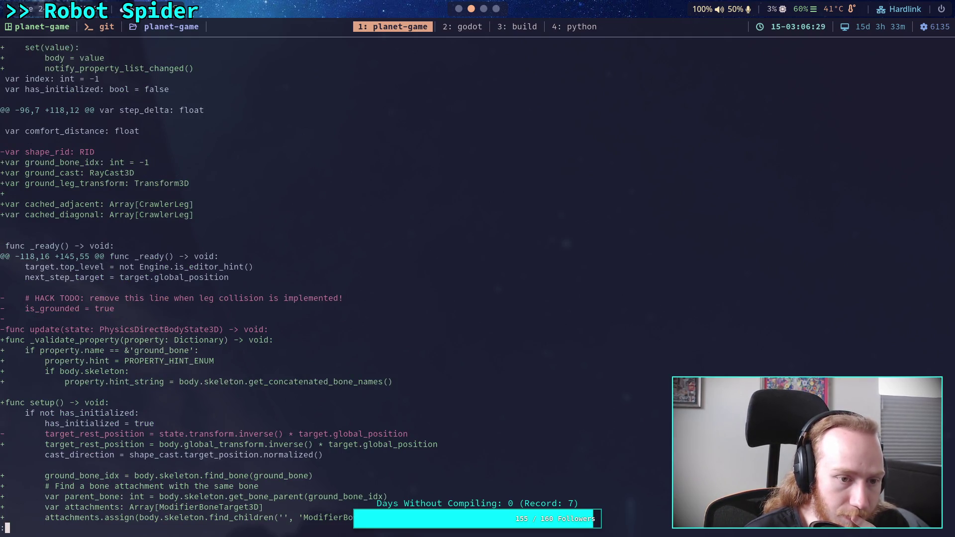
pyautogui.press('space')
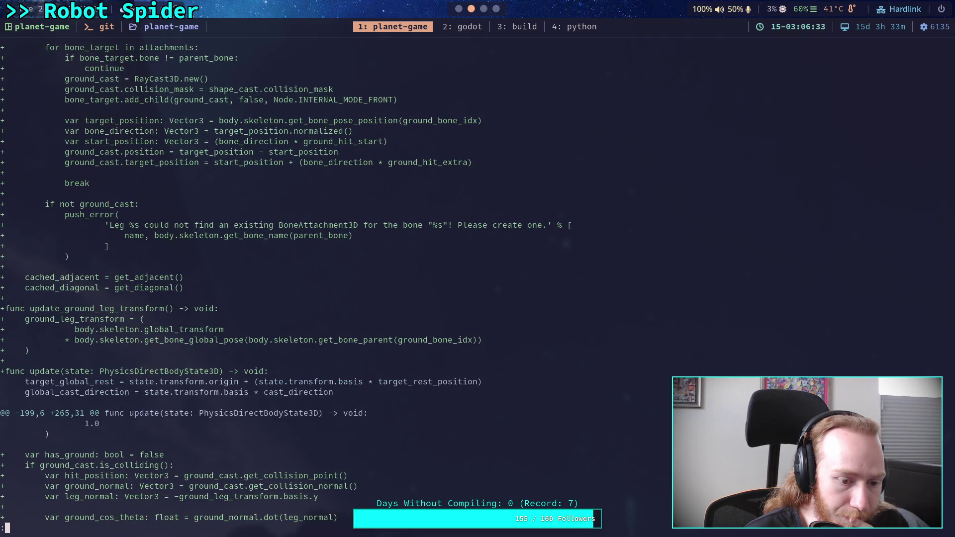
pyautogui.press('space')
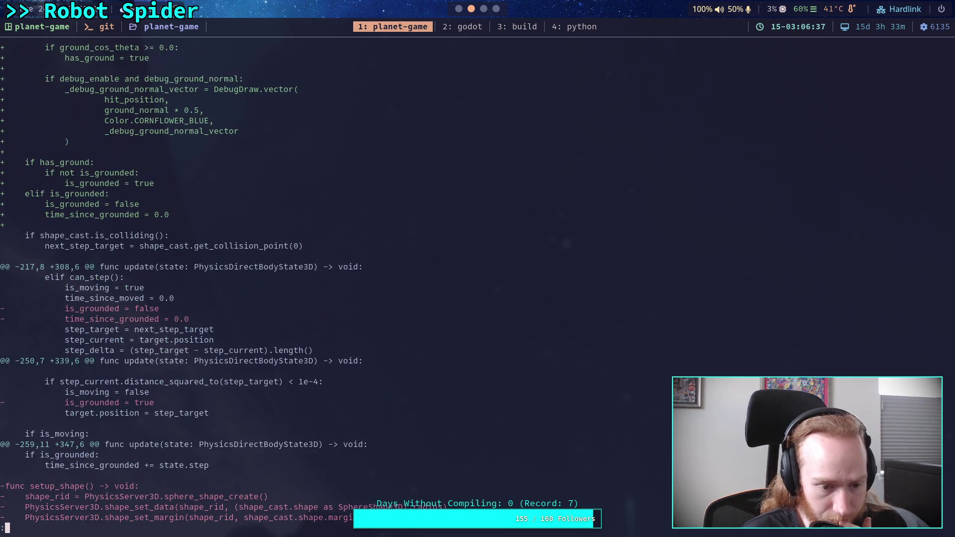
pyautogui.press('space')
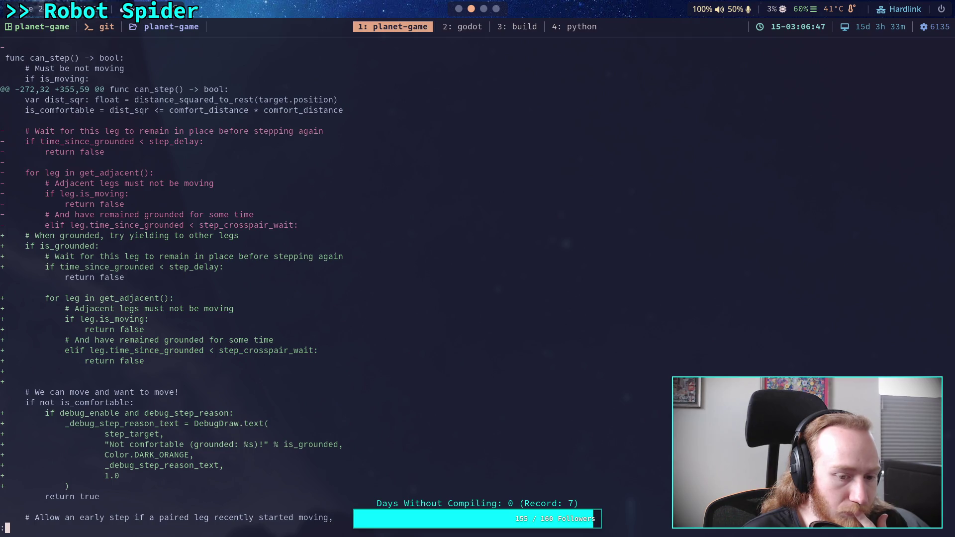
pyautogui.press('space')
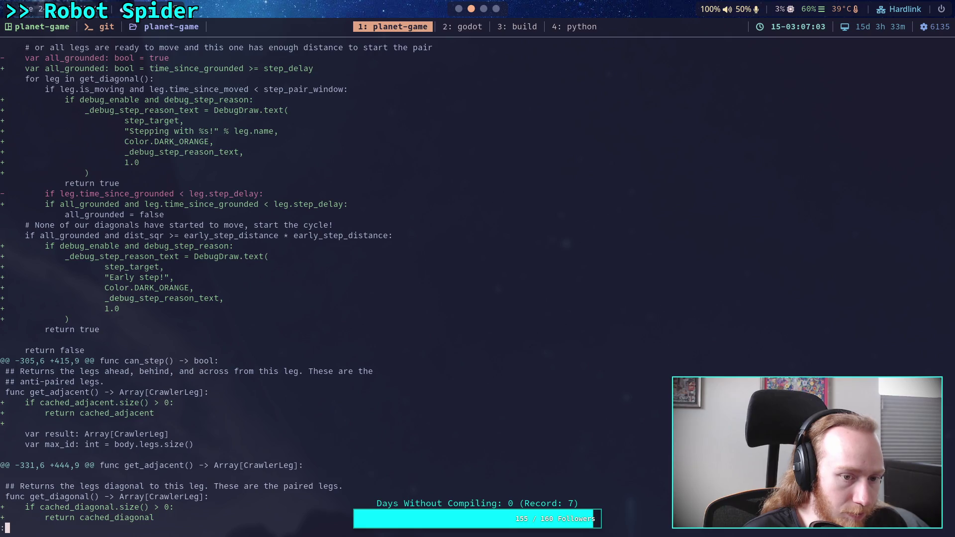
# Scroll CrawlerLeg.gd to line 378 and select ' (grounded: %s)' in the debug message.
pyautogui.press('super+2')
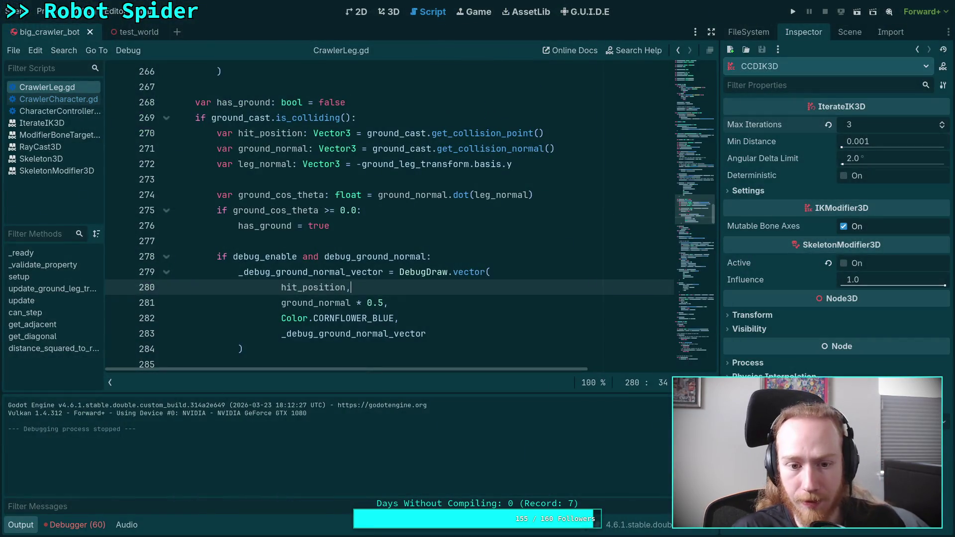
pyautogui.scroll(3, 306, 251)
pyautogui.click(10, 527)
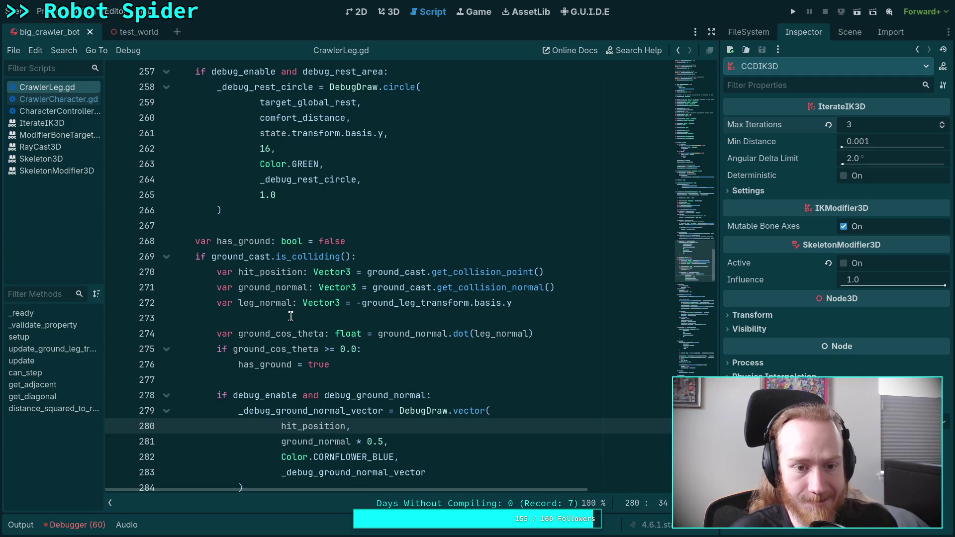
pyautogui.scroll(5, 308, 325)
pyautogui.scroll(11, 335, 338)
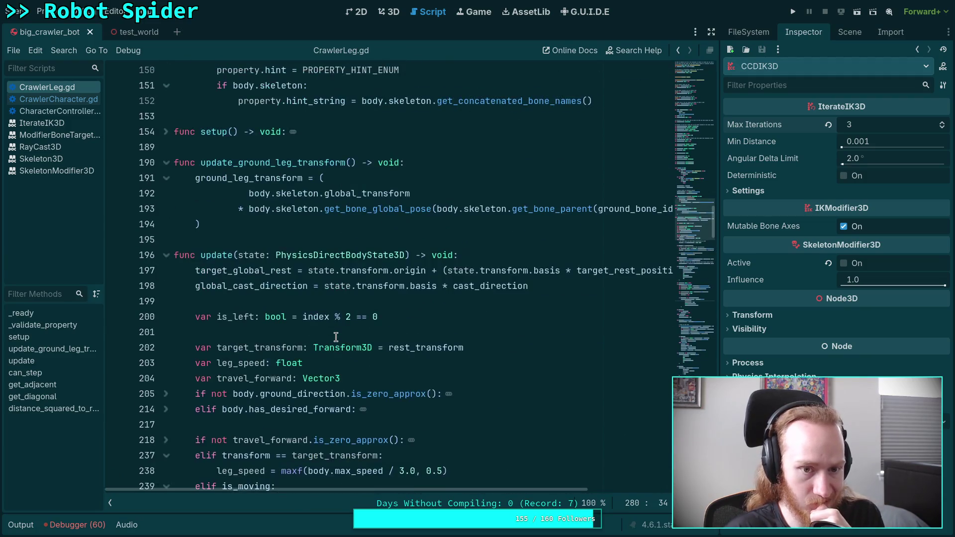
pyautogui.scroll(-20, 335, 337)
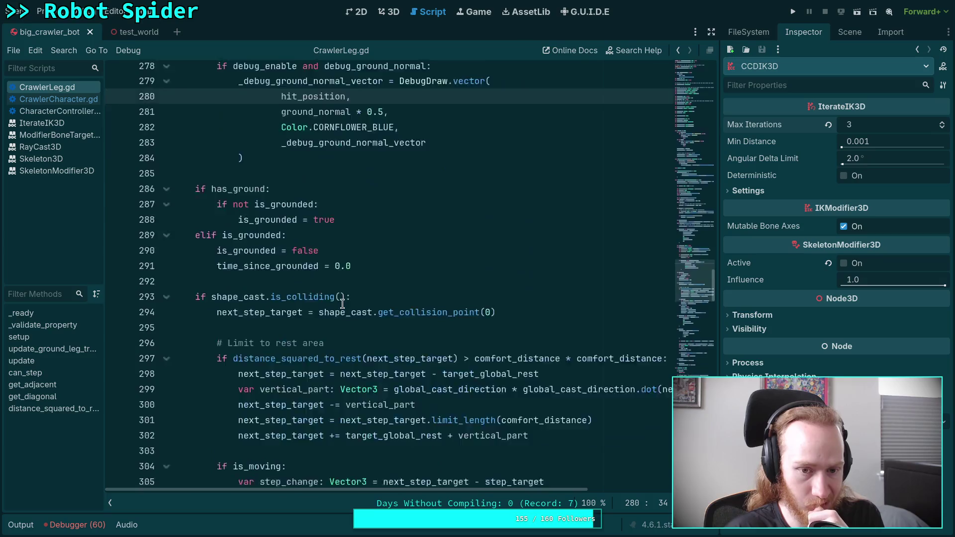
pyautogui.scroll(-12, 356, 306)
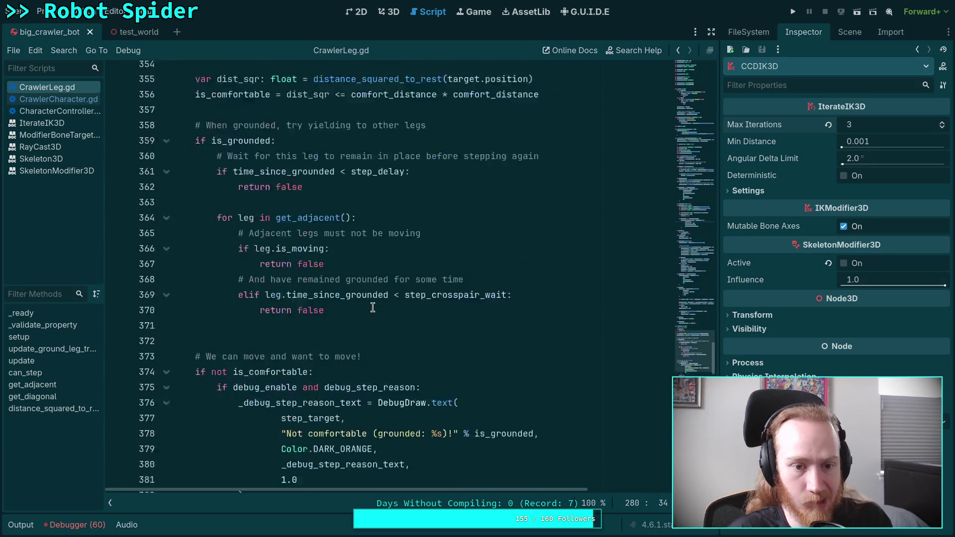
pyautogui.moveTo(368, 271); pyautogui.dragTo(448, 268)
# Replace the ' (grounded: %s)' suffix with %s! and wrap is_grounded in brackets.
pyautogui.click(447, 271)
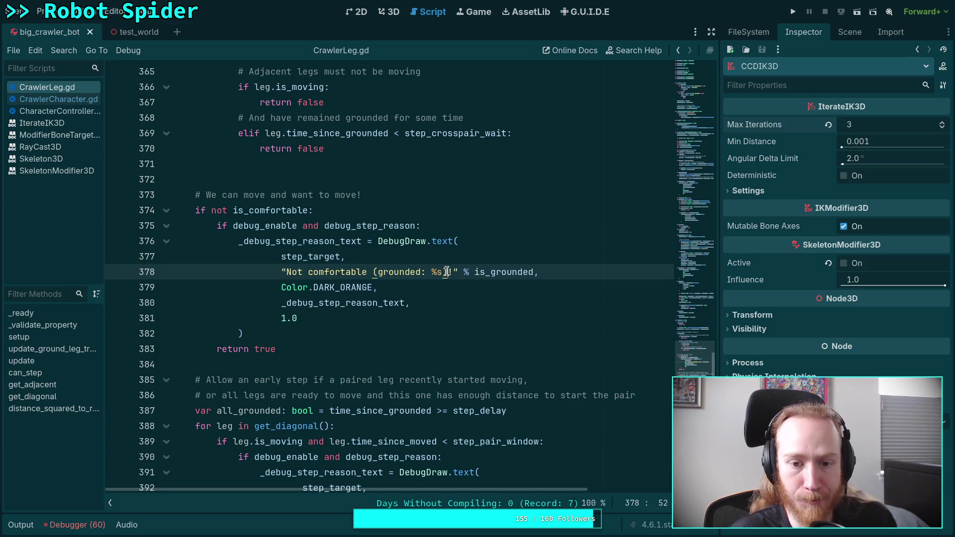
pyautogui.moveTo(372, 271); pyautogui.dragTo(446, 271)
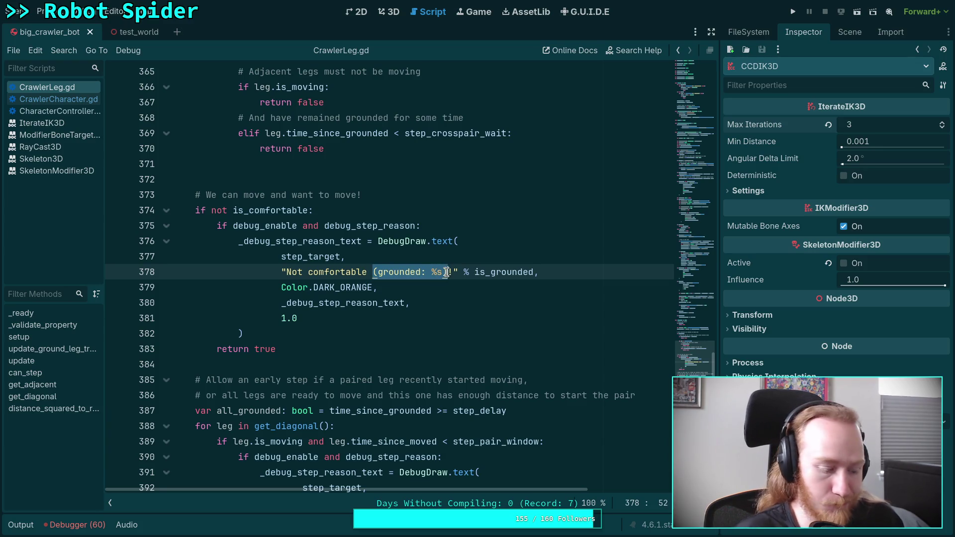
pyautogui.write('%s!')
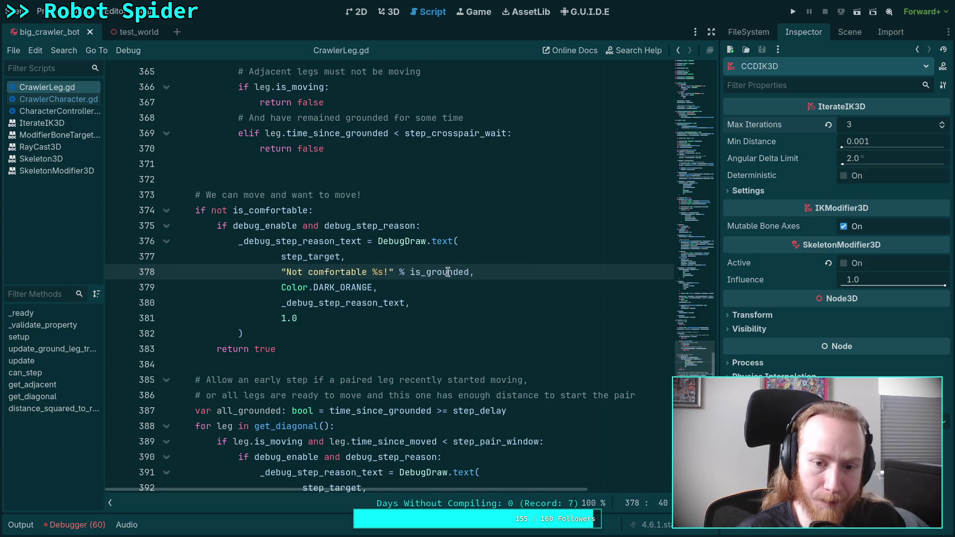
pyautogui.click(411, 272)
pyautogui.write(')')
pyautogui.press('BackSpace')
pyautogui.write('(')
pyautogui.click(476, 271)
pyautogui.write('? ')
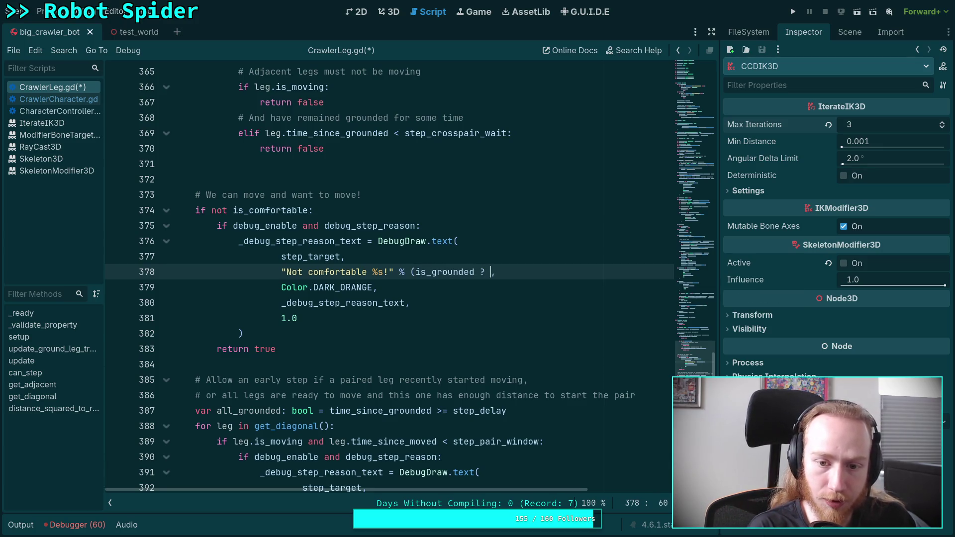
pyautogui.write(')')
pyautogui.press('Left')
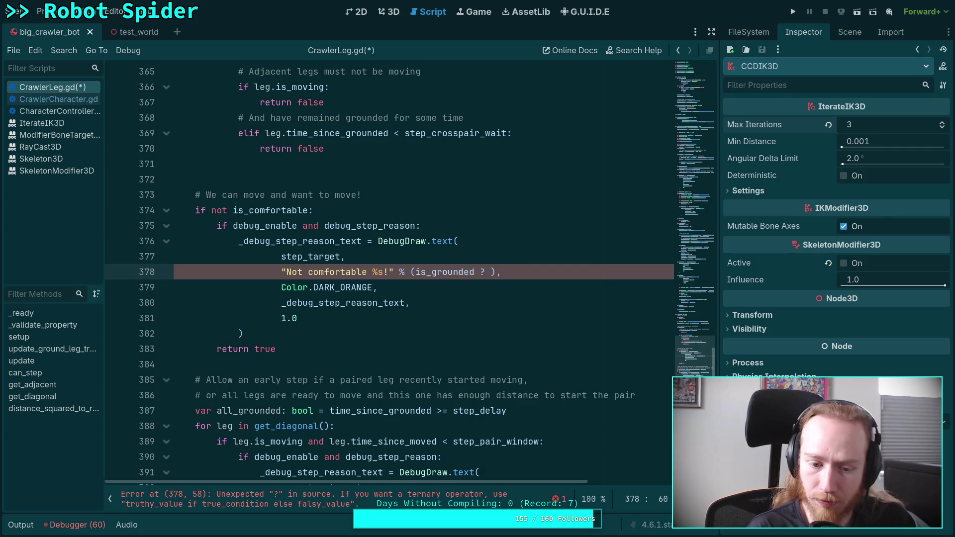
# Make the condition ('' if is_grounded else a floating suffix) and save CrawlerLeg.gd.
pyautogui.click(414, 272)
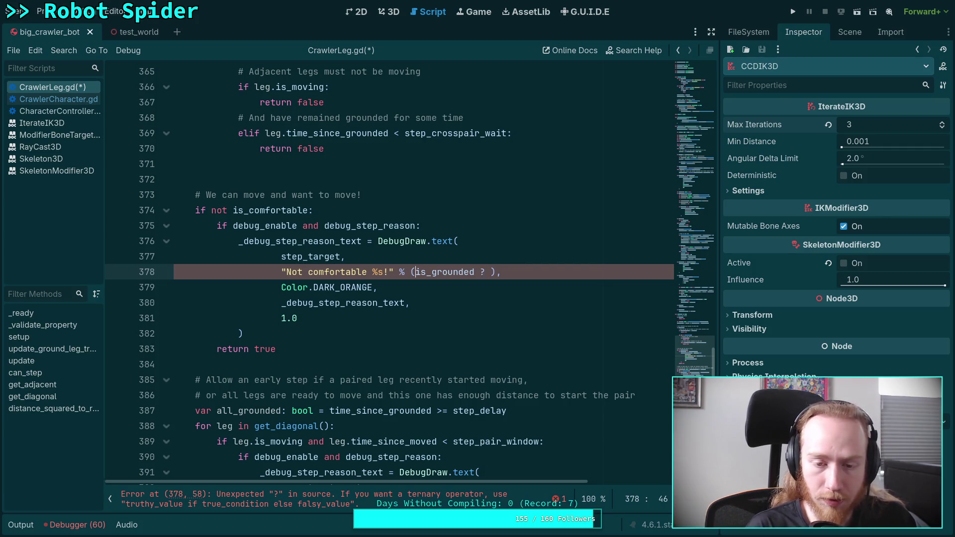
pyautogui.write("'' if")
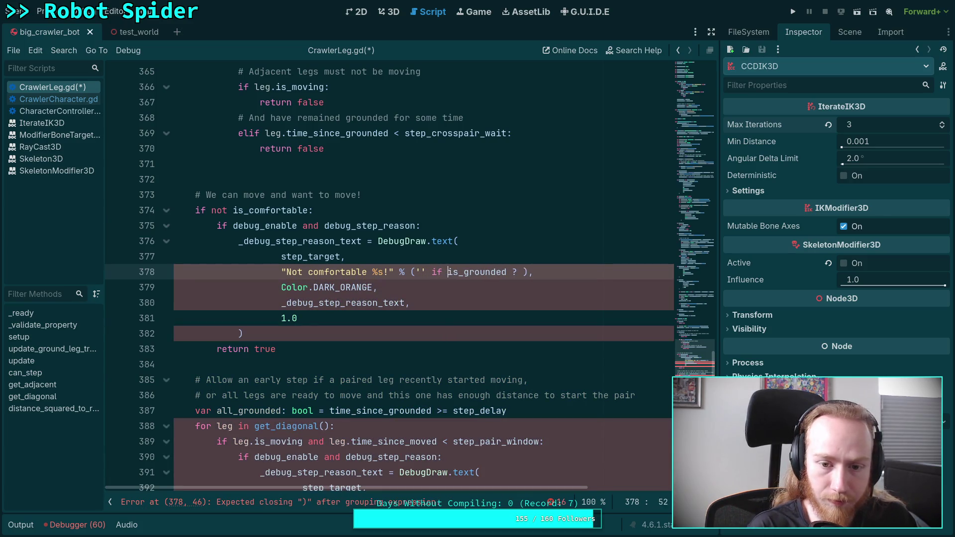
pyautogui.click(512, 272)
pyautogui.press('BackSpace')
pyautogui.press('BackSpace')
pyautogui.write('else')
pyautogui.write(" '(fgl")
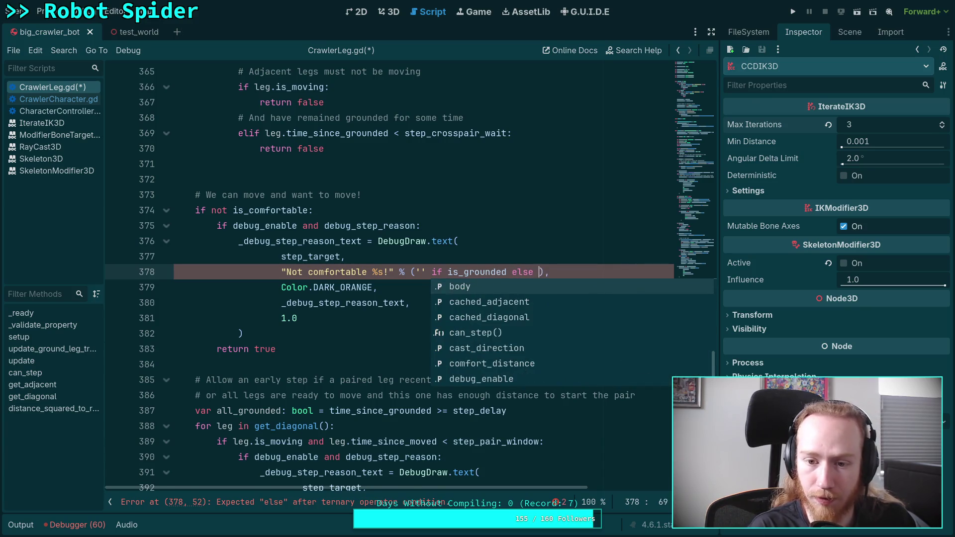
pyautogui.press('BackSpace')
pyautogui.press('BackSpace')
pyautogui.write('loating')
pyautogui.hotkey('ctrl', 's')
# Remove the space before %s and change the suffix to ' & floating'.
pyautogui.click(373, 272)
pyautogui.press('BackSpace')
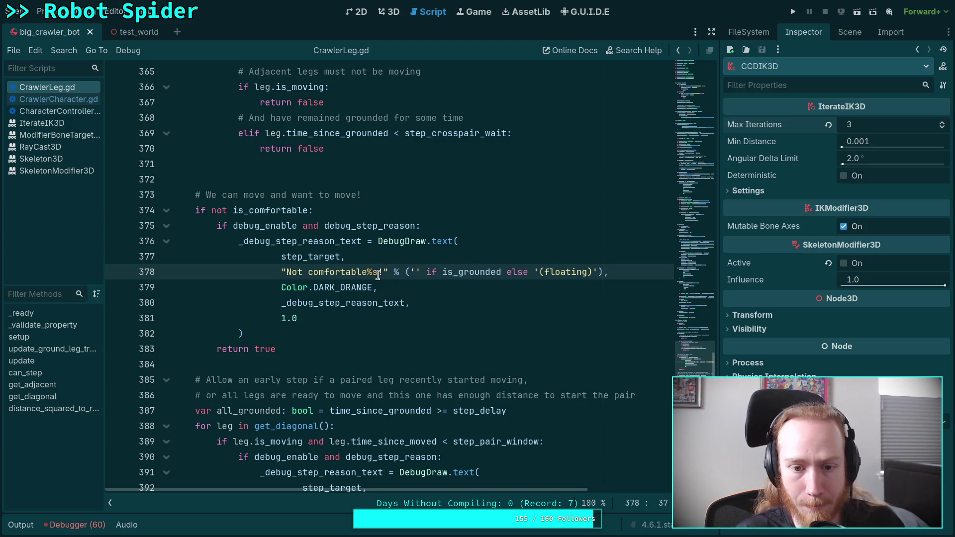
pyautogui.write('!')
pyautogui.click(534, 272)
pyautogui.click(630, 268)
pyautogui.hotkey('ctrl', 's')
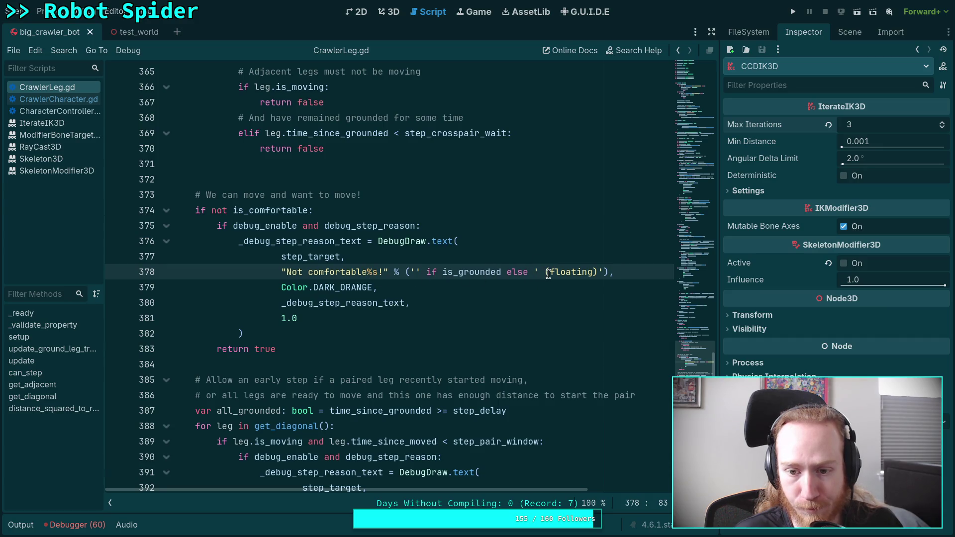
pyautogui.click(545, 272)
pyautogui.press('Delete')
pyautogui.write('&')
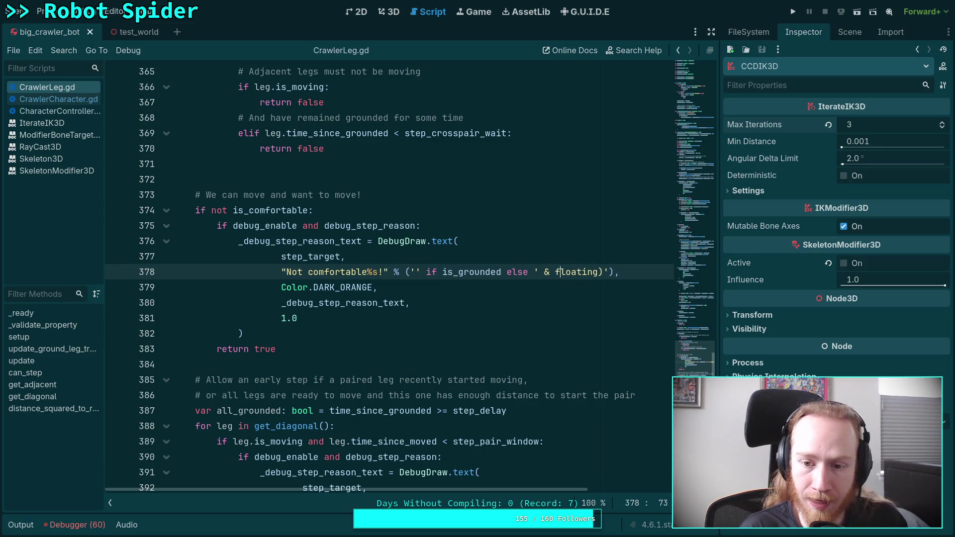
pyautogui.press('Right')
pyautogui.press('Delete')
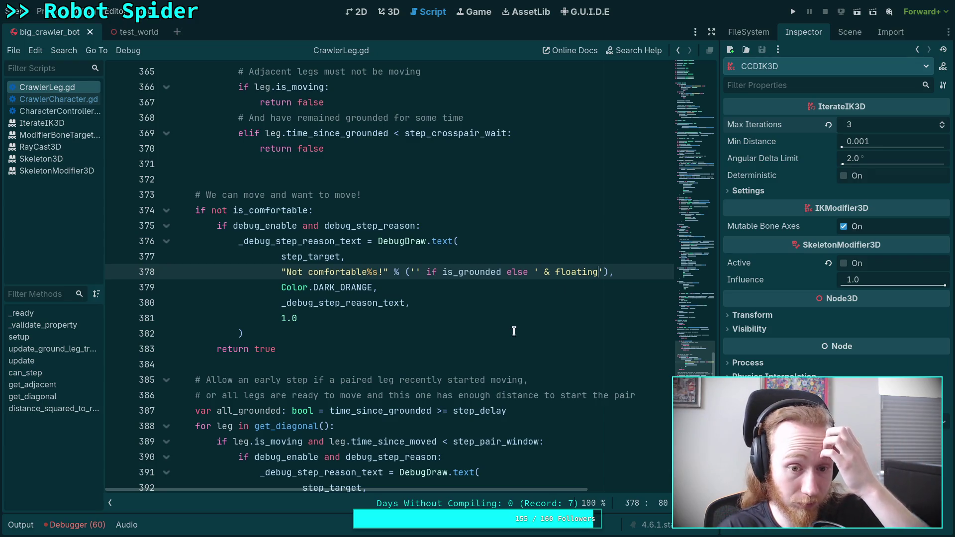
pyautogui.press('super+1')
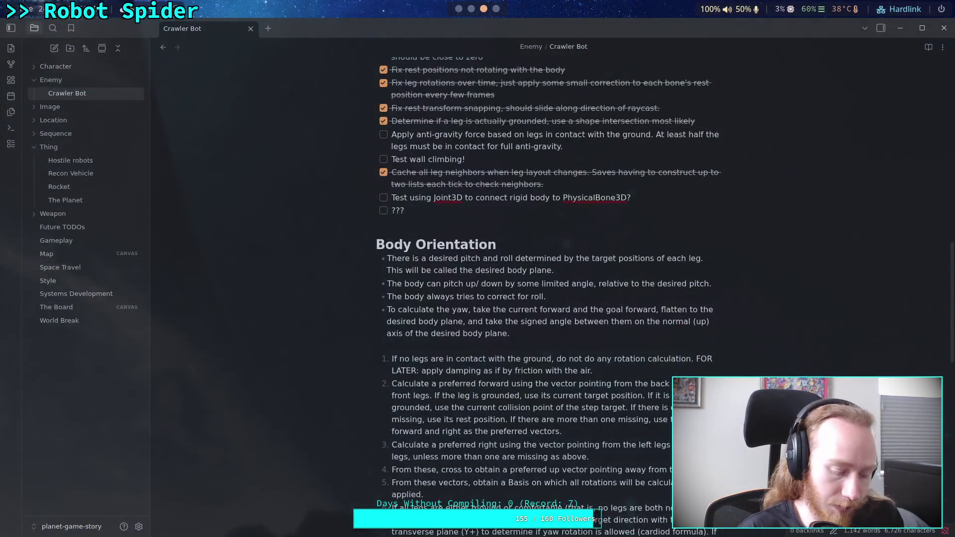
# Stage godot-game/ and read the staged diff through big_crawler_bot.tscn's leg-target changes.
pyautogui.write('qgit add godot-game/')
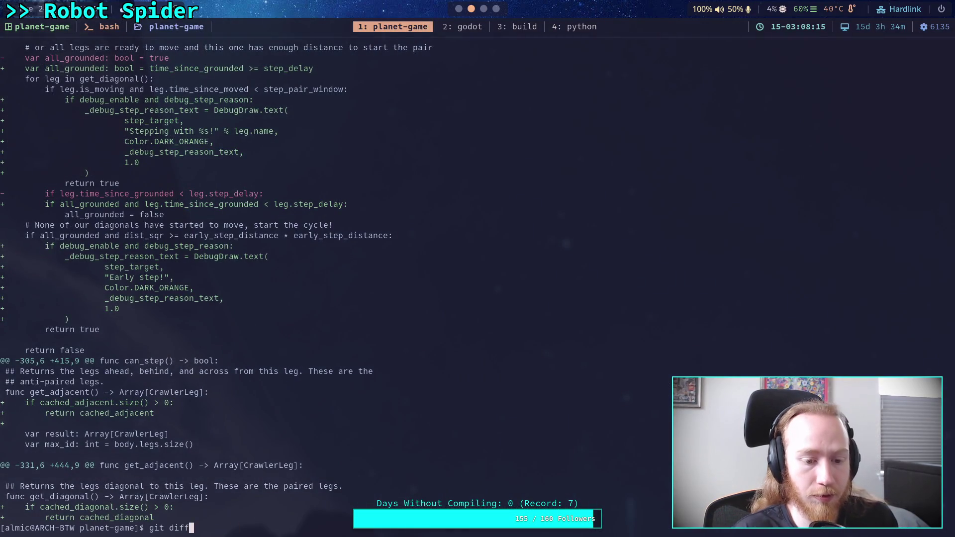
pyautogui.press('Return')
pyautogui.write('git diff --staged')
pyautogui.press('Return')
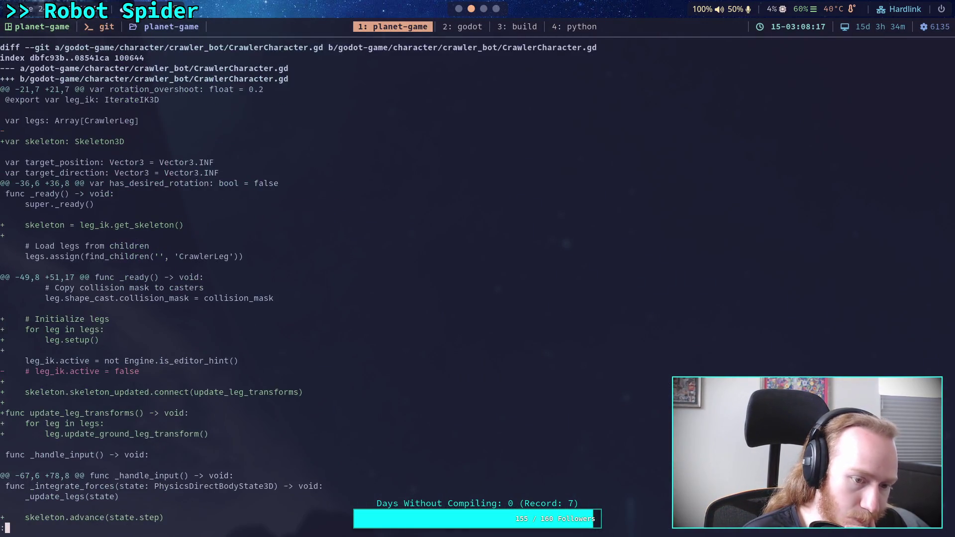
pyautogui.press('space')
pyautogui.press('space')
pyautogui.press('space')
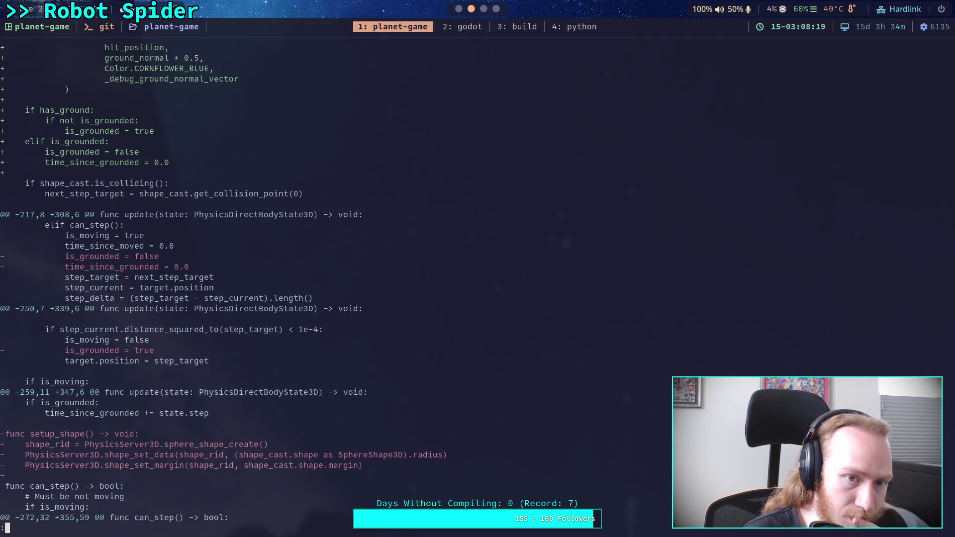
pyautogui.press('space')
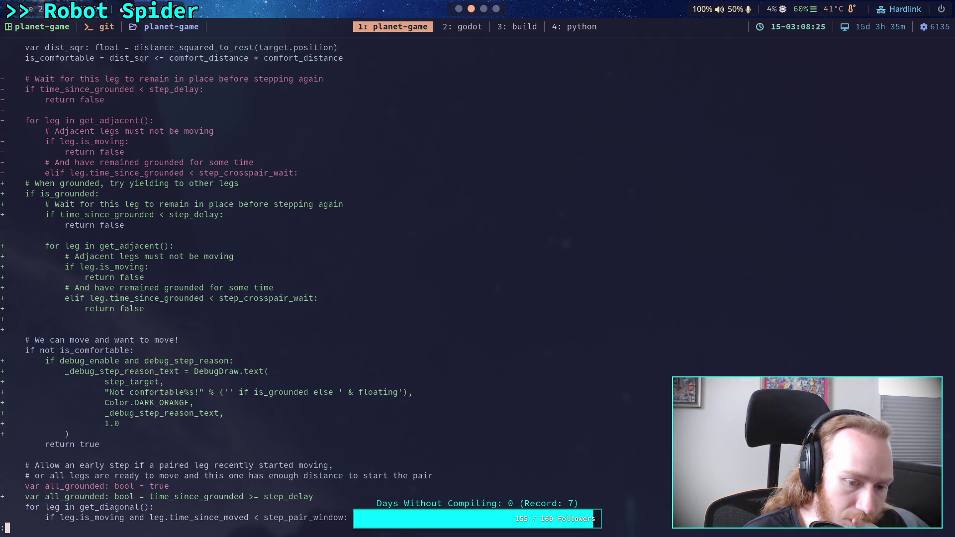
pyautogui.press('space')
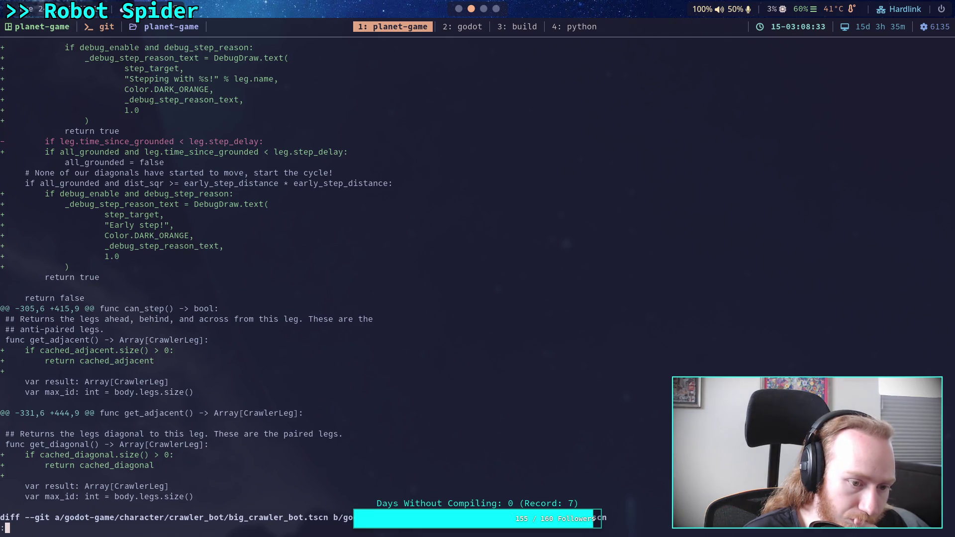
pyautogui.press('Down')
pyautogui.press('Down')
pyautogui.press('Down')
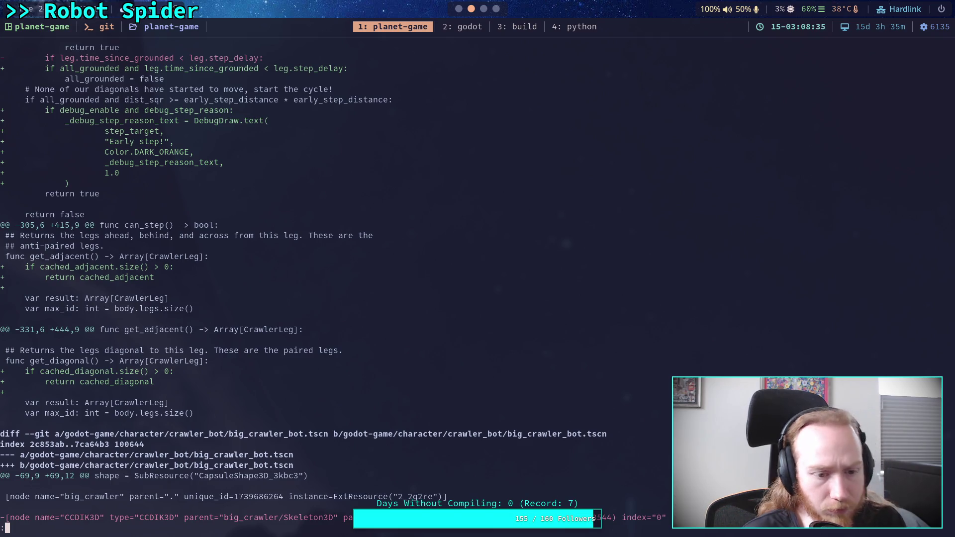
pyautogui.press('Down')
pyautogui.press('Down')
pyautogui.press('Down')
pyautogui.press('Down')
pyautogui.press('Down')
pyautogui.press('Down')
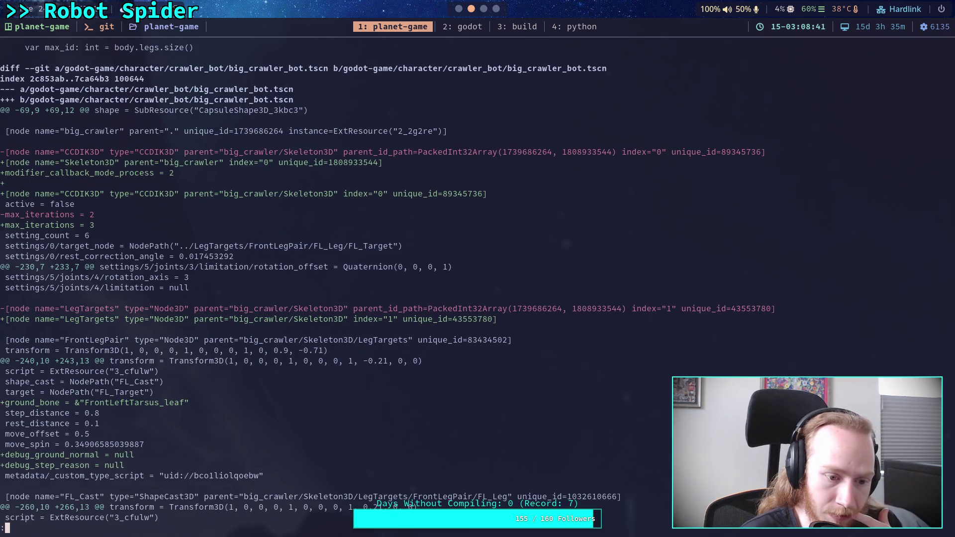
pyautogui.press('Down')
pyautogui.press('Down')
pyautogui.press('Down')
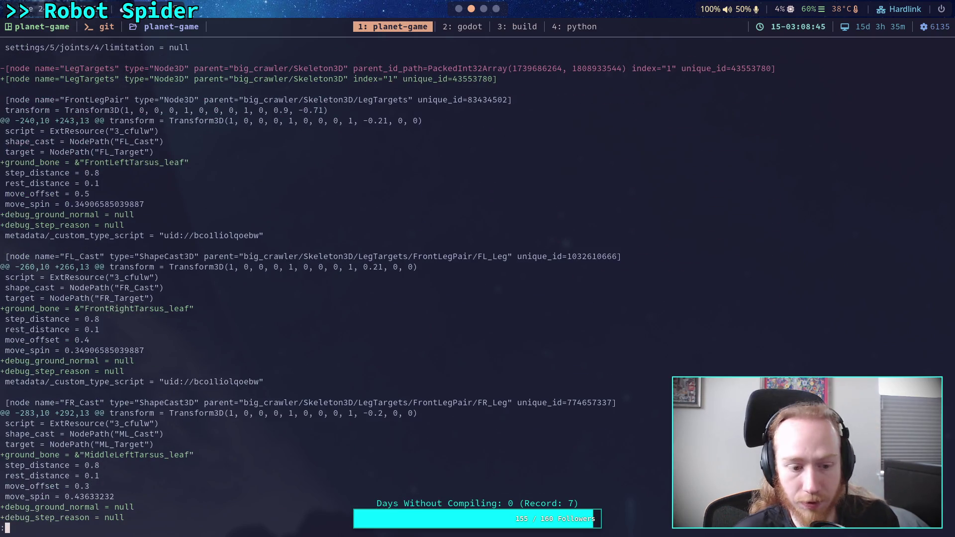
pyautogui.press('super+2')
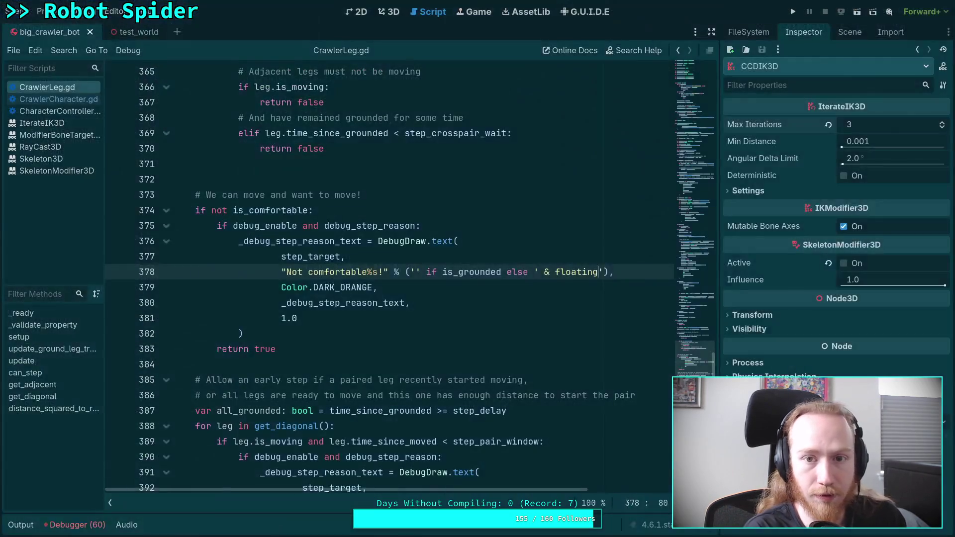
# Reload the saved crawler bot scene and inspect FL_Leg's leg properties in the 3D view.
pyautogui.click(851, 33)
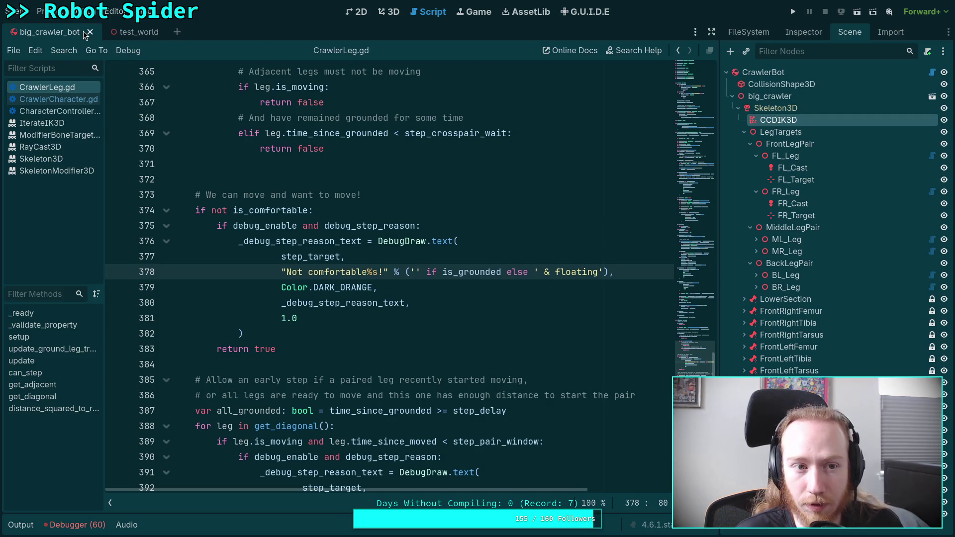
pyautogui.click(22, 14)
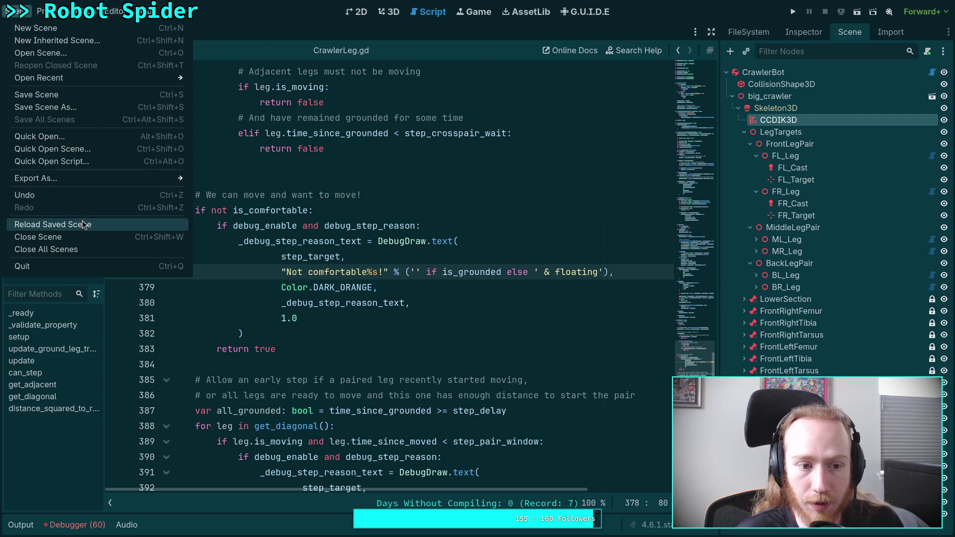
pyautogui.click(82, 222)
pyautogui.click(393, 15)
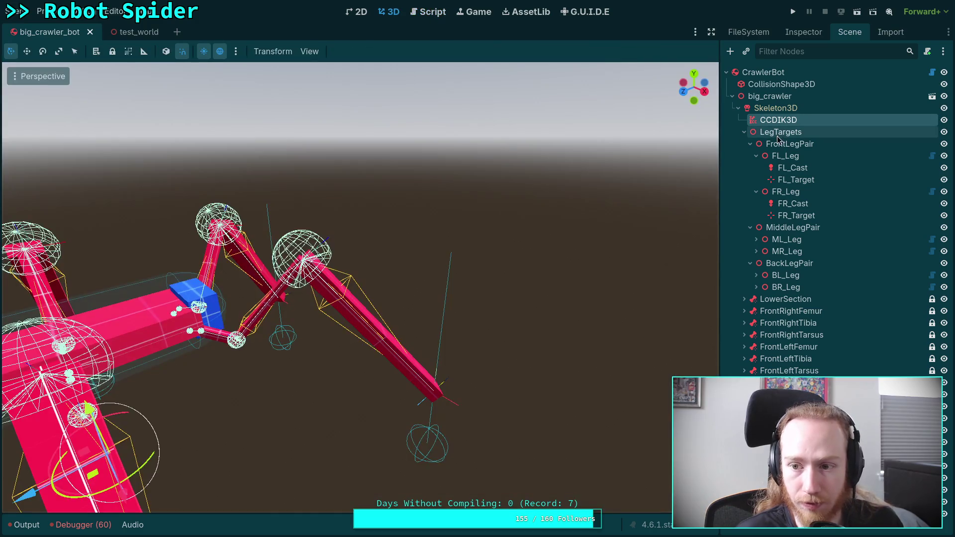
pyautogui.click(792, 168)
pyautogui.click(785, 156)
pyautogui.click(797, 34)
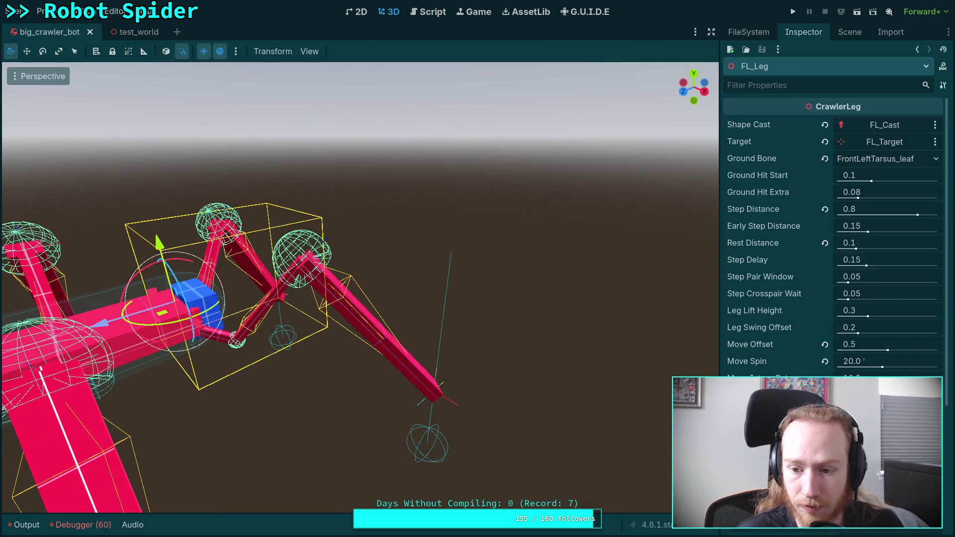
pyautogui.scroll(-2, 833, 224)
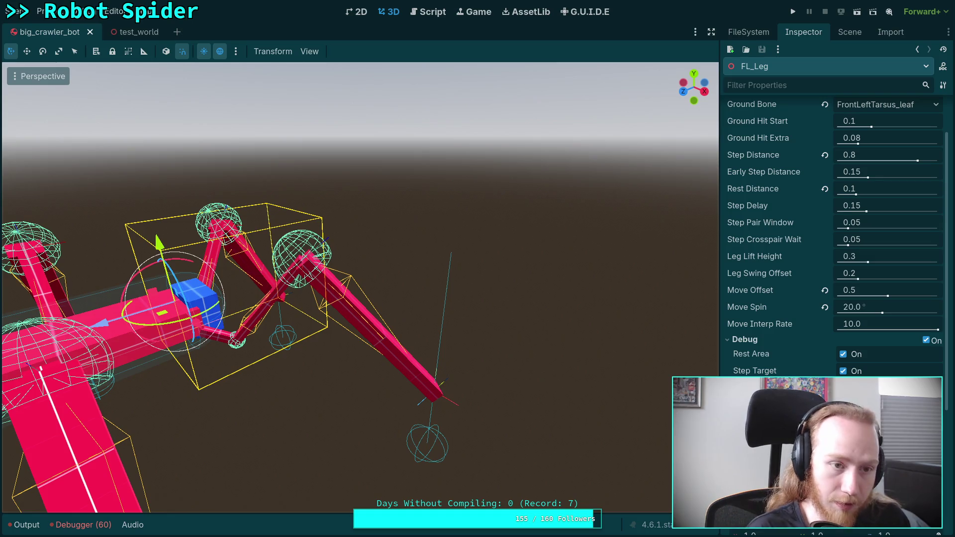
pyautogui.press('super+1')
# Check git status and stage every change with git add.
pyautogui.write('qgit status')
pyautogui.press('Return')
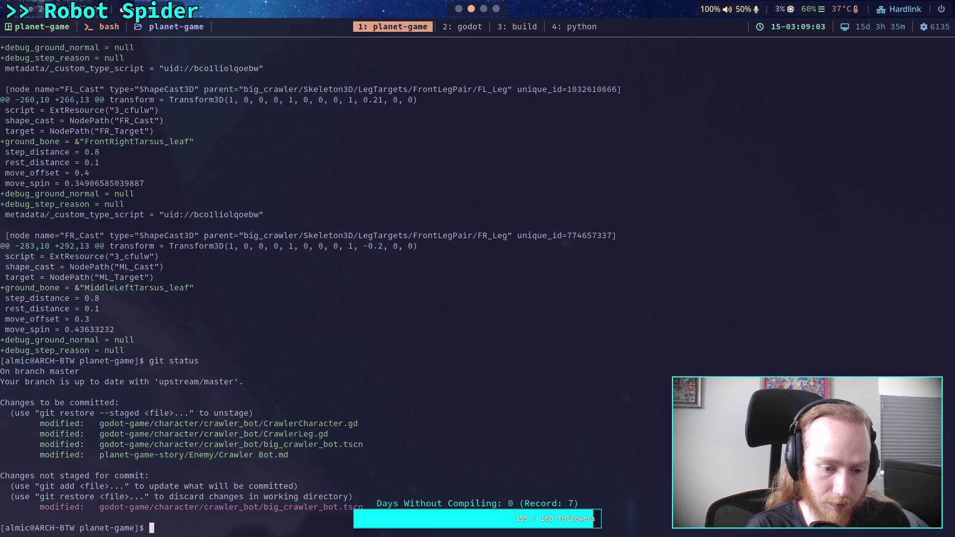
pyautogui.write('git add .')
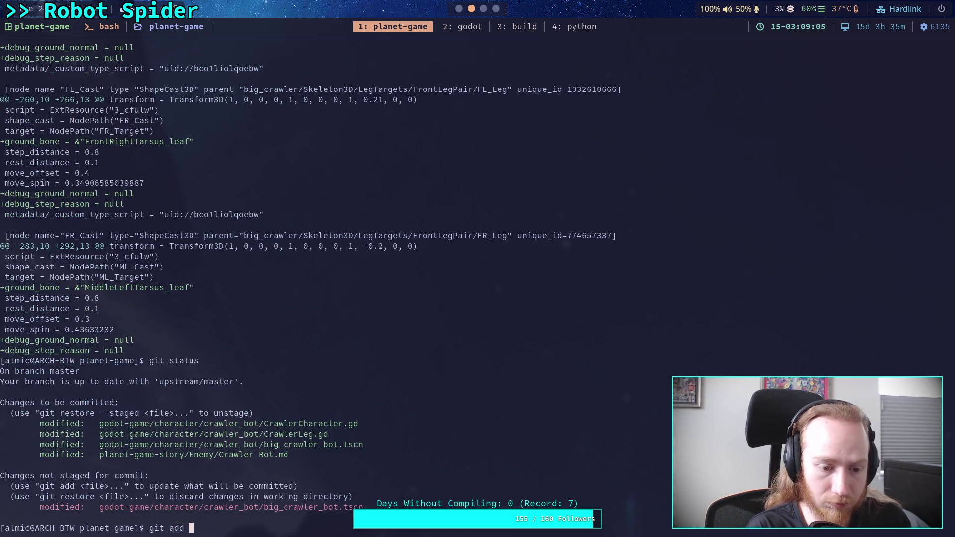
pyautogui.press('Return')
# Read the staged diff through big_crawler_bot.tscn's ground_bone and leg-bone changes.
pyautogui.write('git diff --staged')
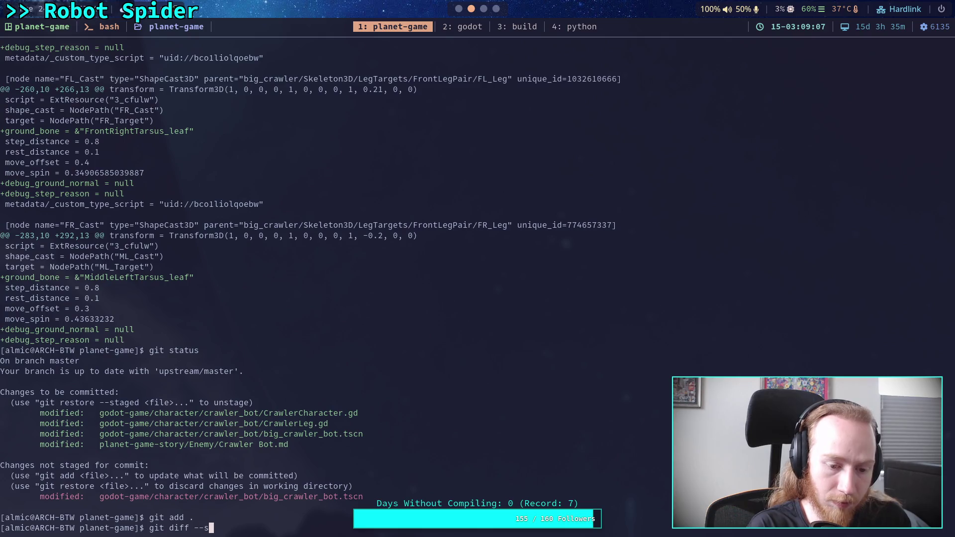
pyautogui.press('Return')
pyautogui.press('space')
pyautogui.press('space')
pyautogui.press('space')
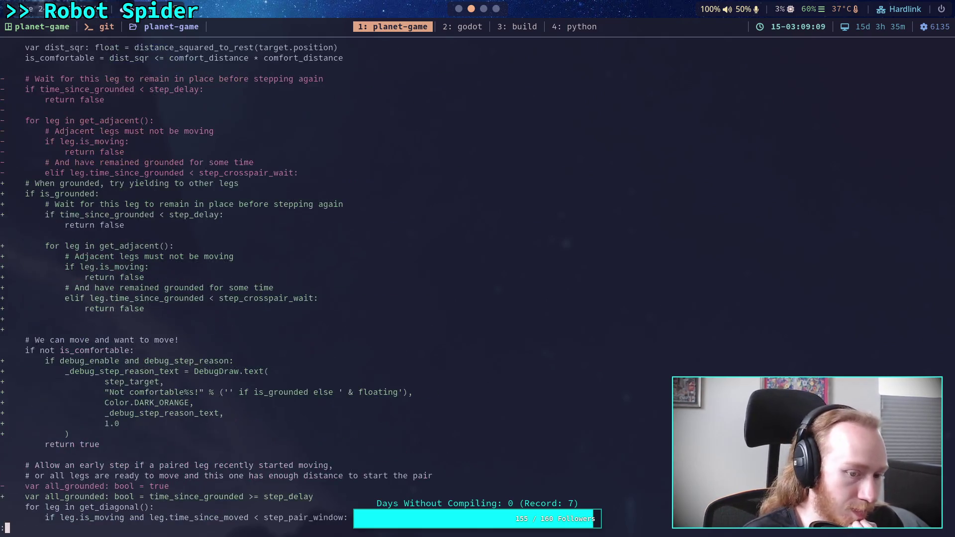
pyautogui.press('space')
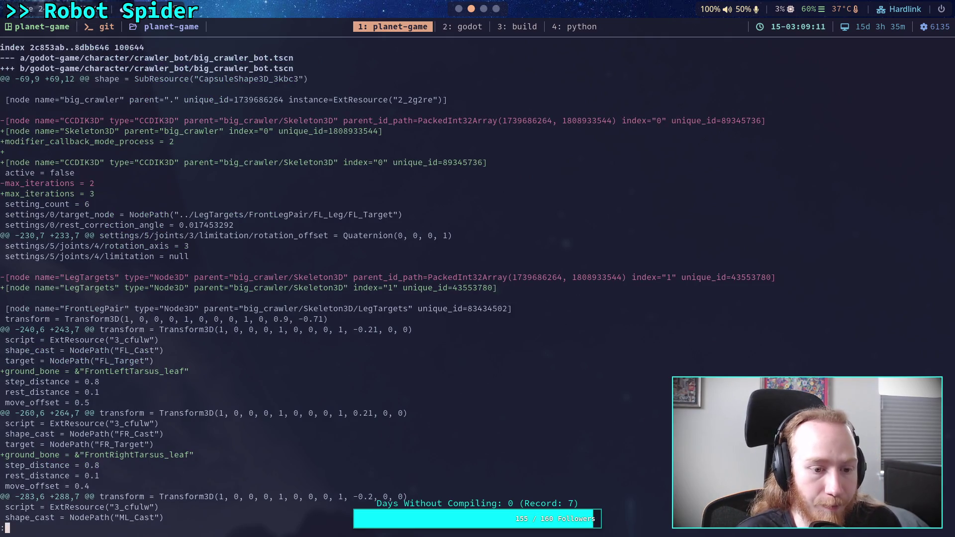
pyautogui.scroll(-1, 387, 282)
pyautogui.scroll(-1, 386, 282)
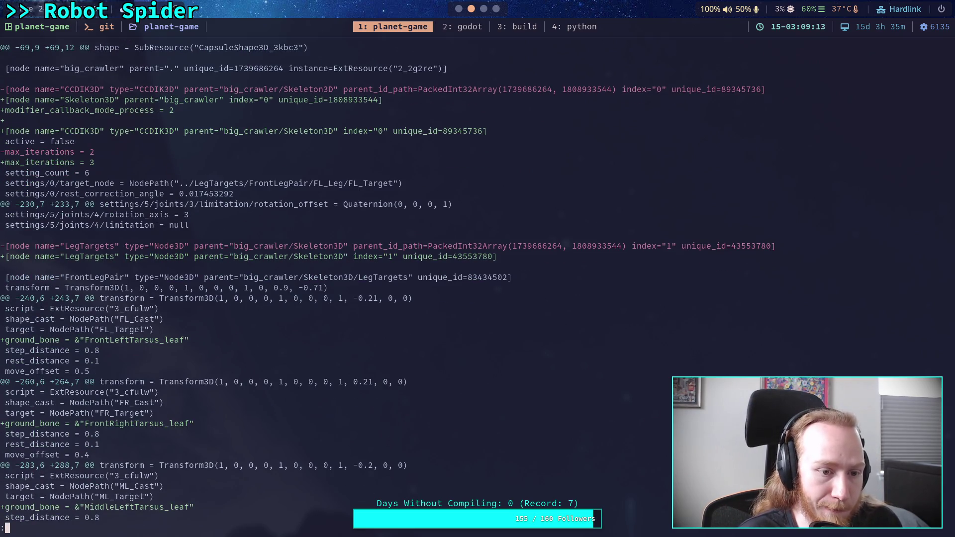
pyautogui.press('space')
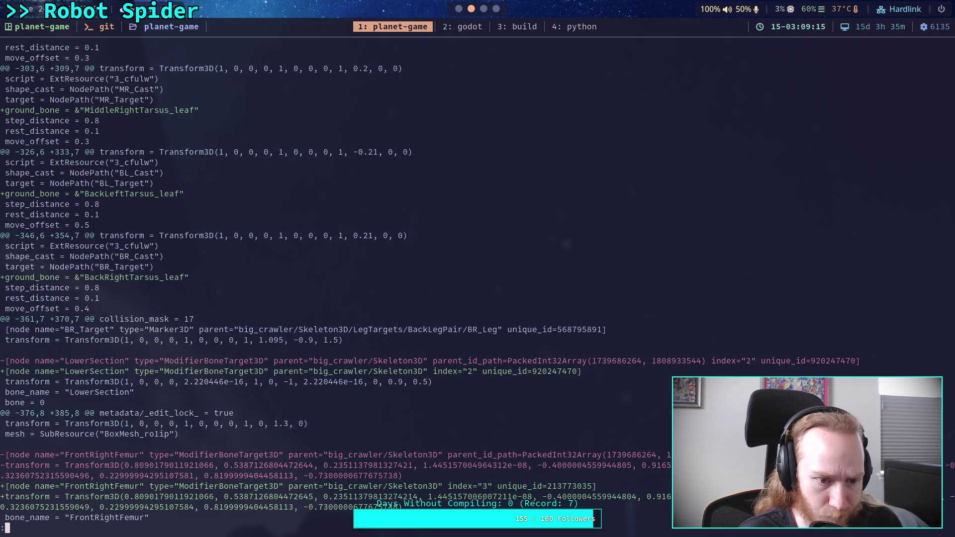
pyautogui.press('space')
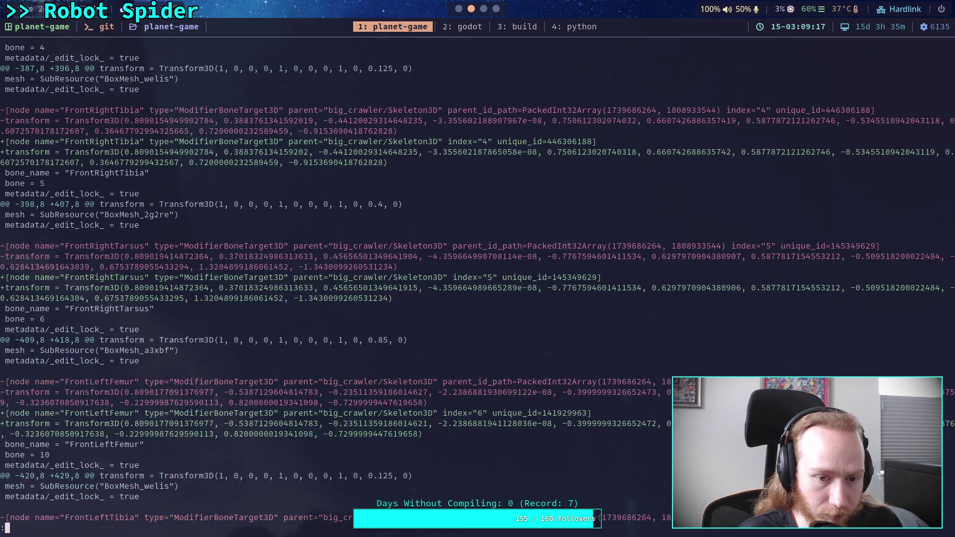
pyautogui.press('space')
pyautogui.press('space')
pyautogui.press('space')
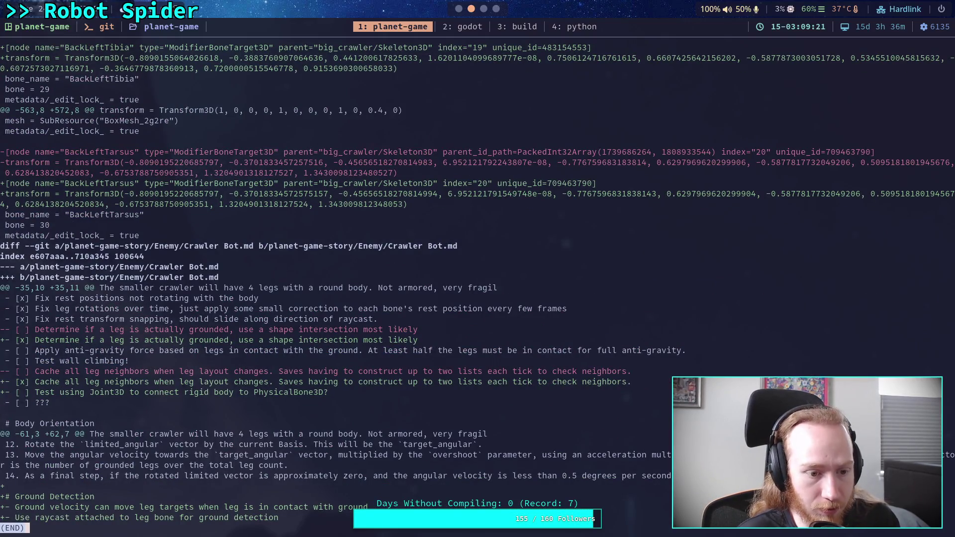
pyautogui.press('q')
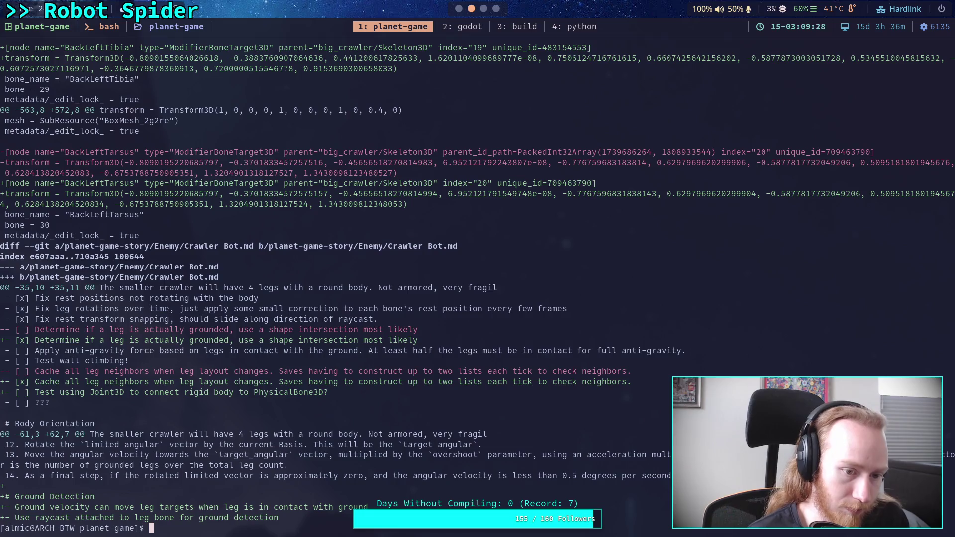
# Start a git commit of the four staged files.
pyautogui.write('git ')
pyautogui.write('status')
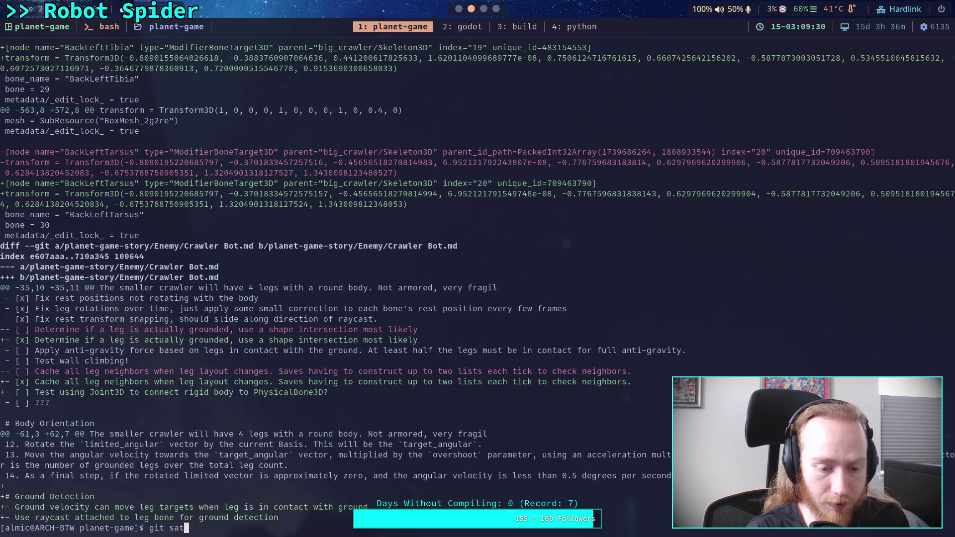
pyautogui.write('t commit')
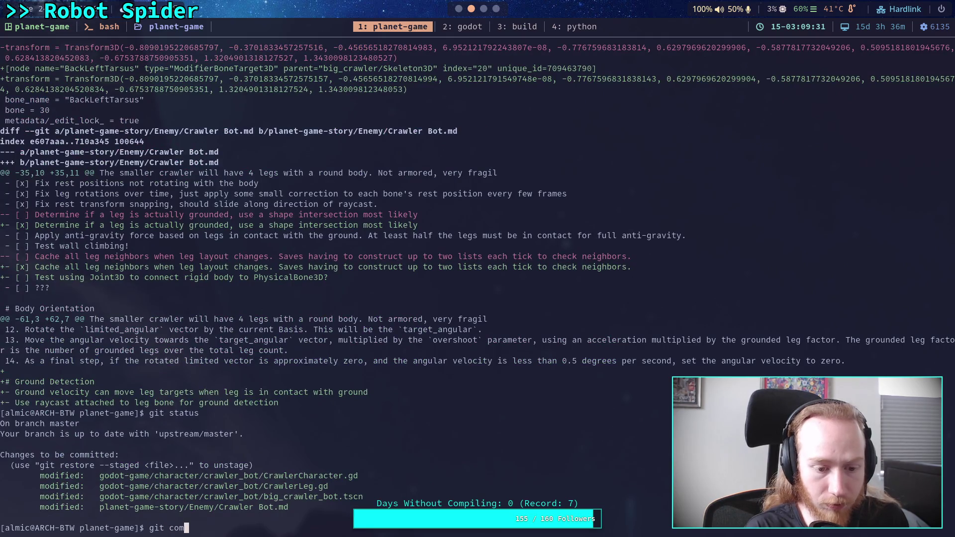
pyautogui.press('Return')
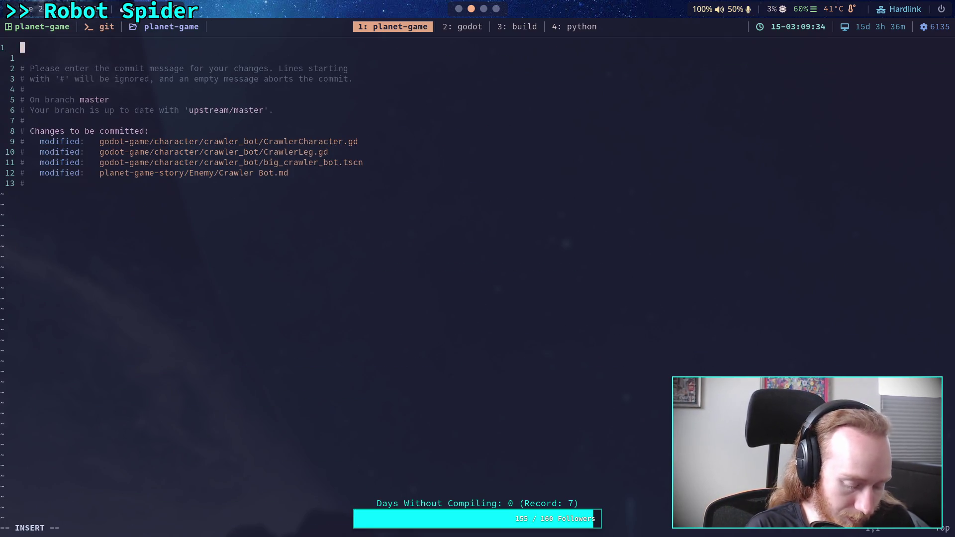
# Write subject 'Add leg raycast ground detection' and a bullet on increased IK iterations for fast moving legs.
pyautogui.write('Add ')
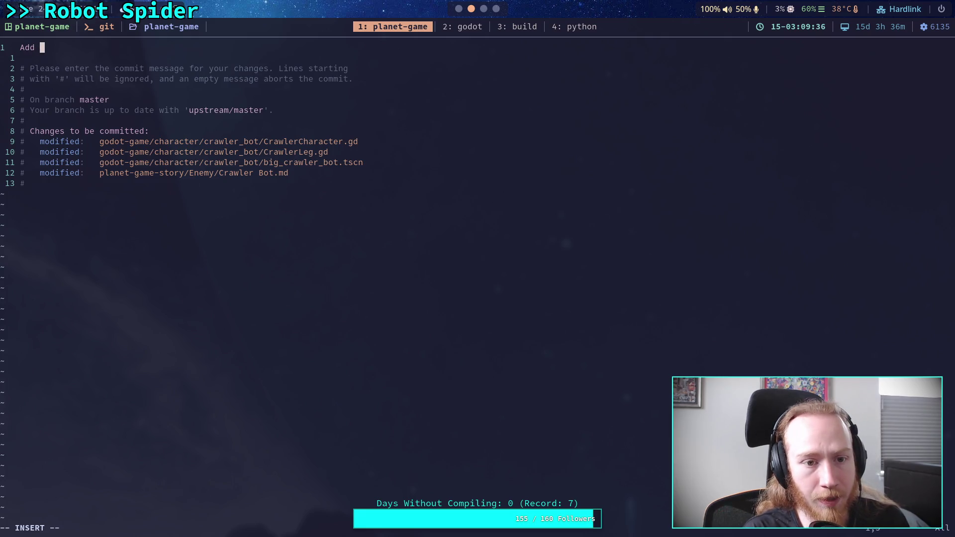
pyautogui.write('leg ')
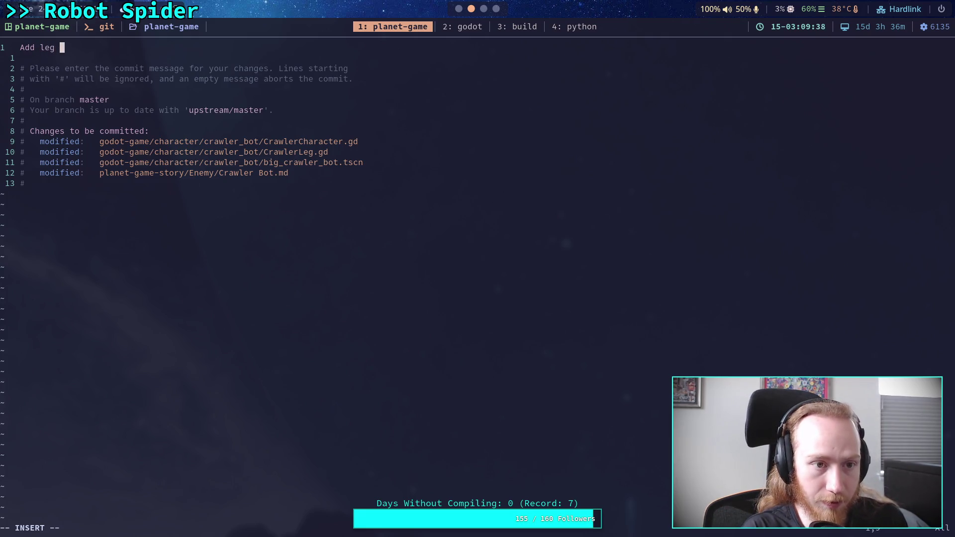
pyautogui.write('raycast g')
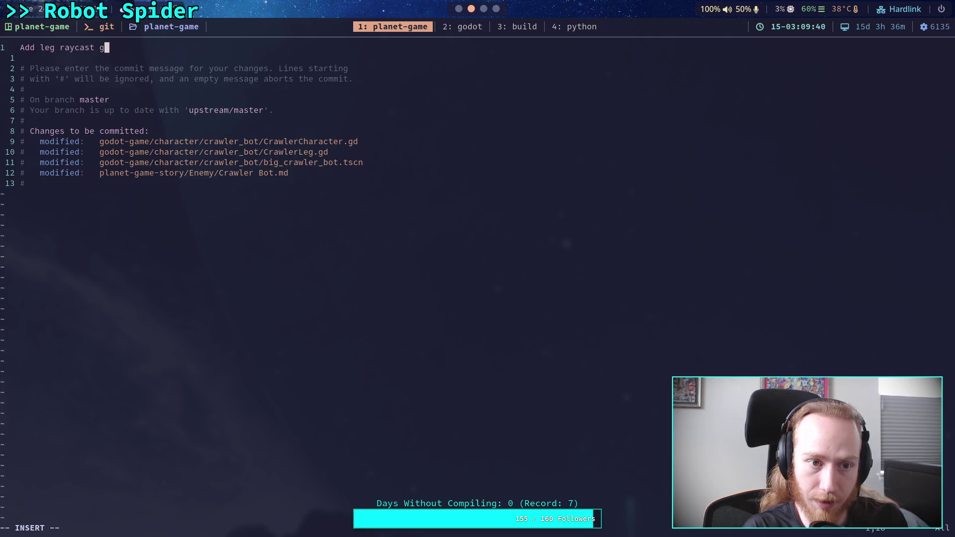
pyautogui.write('round detection')
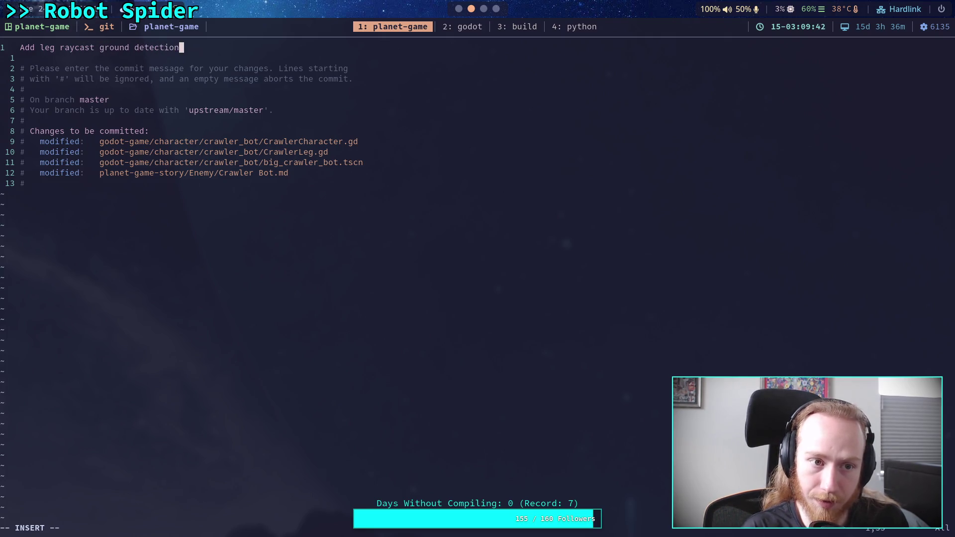
pyautogui.press('Return')
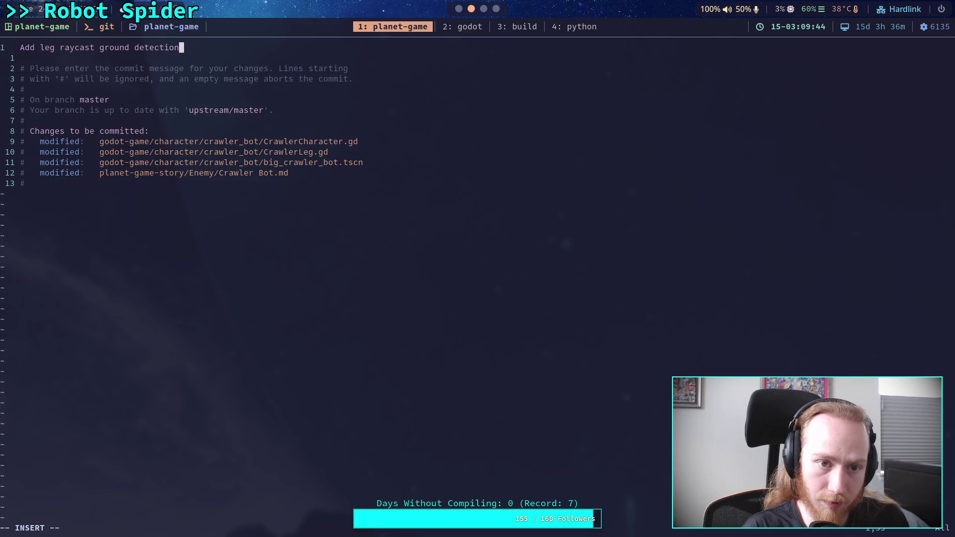
pyautogui.press('Return')
pyautogui.write('- Also ')
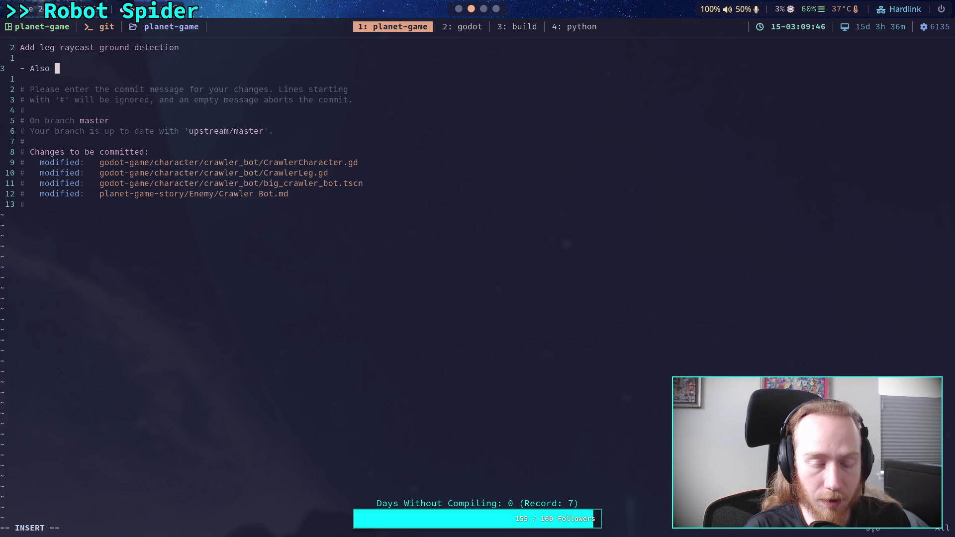
pyautogui.write('increase U')
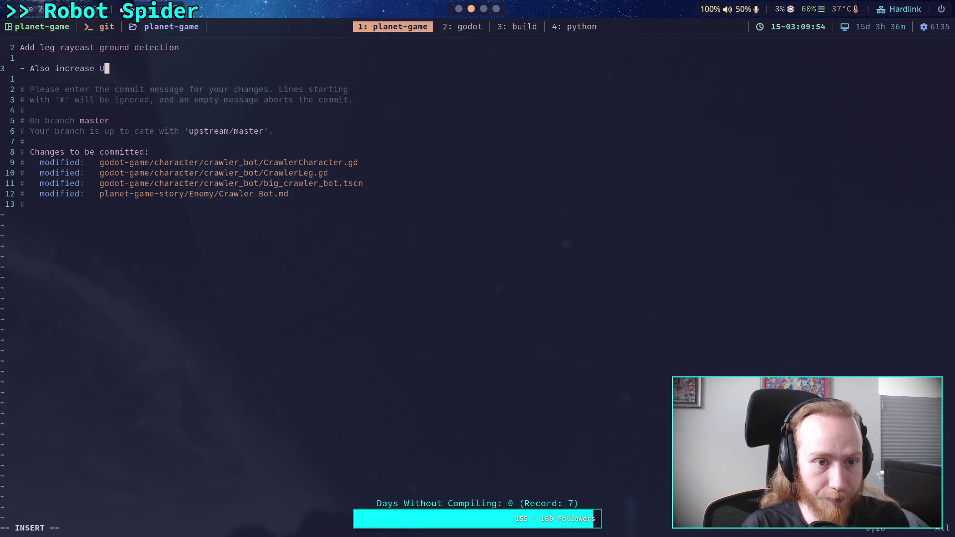
pyautogui.press('BackSpace')
pyautogui.write('IK iterations')
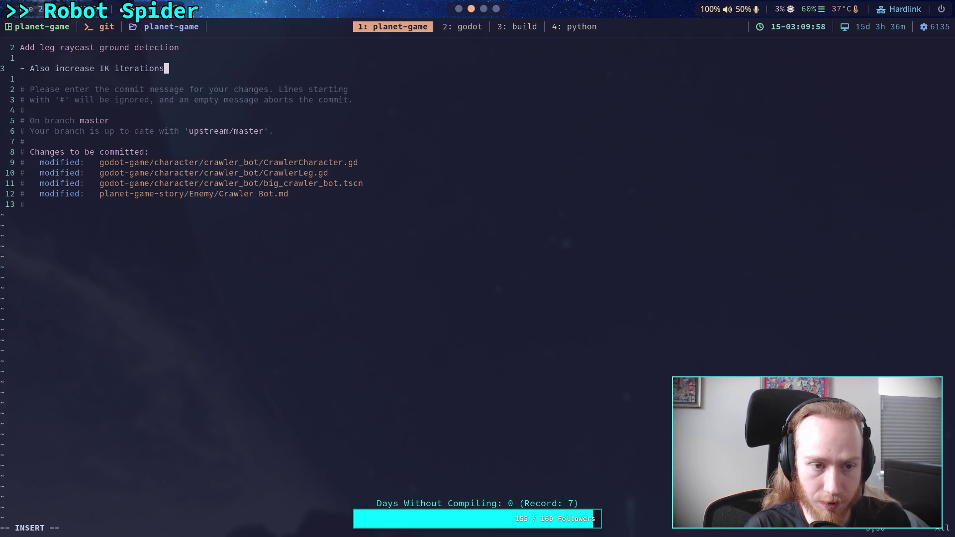
pyautogui.write(' to improve ')
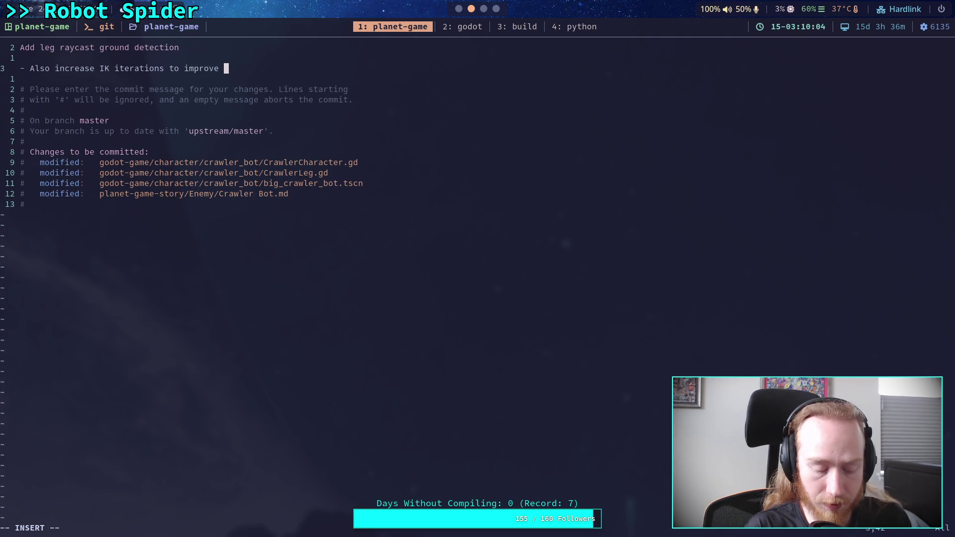
pyautogui.write('accuracy')
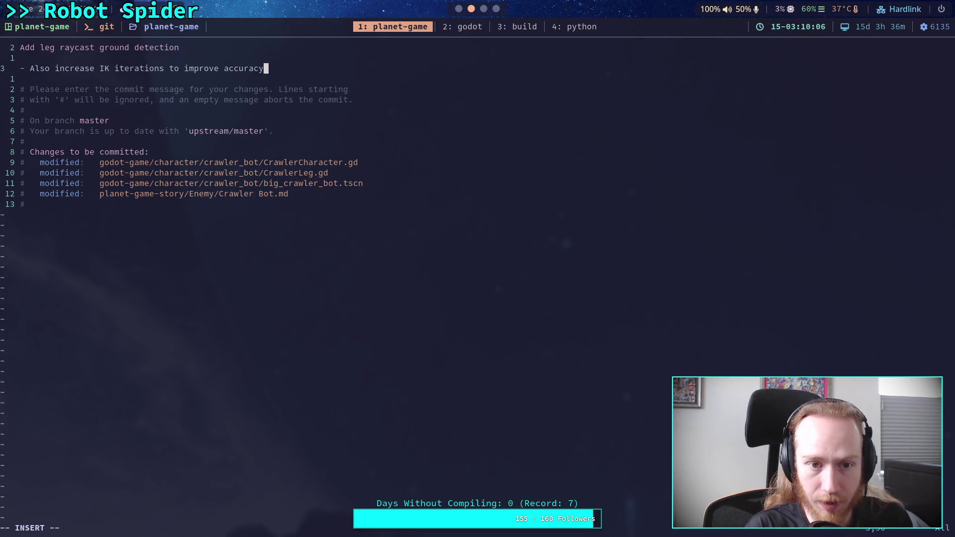
pyautogui.write(' with fast')
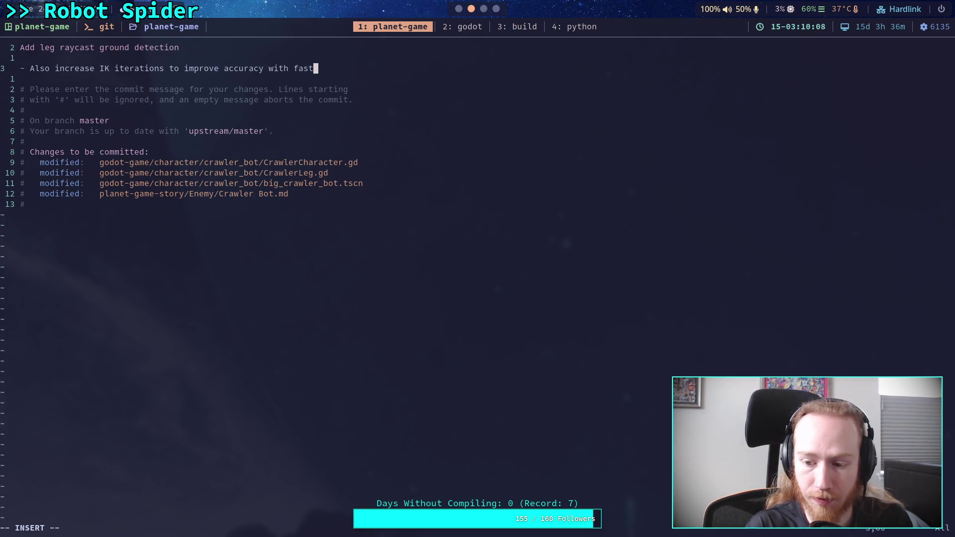
pyautogui.press('Return')
pyautogui.write('moving ')
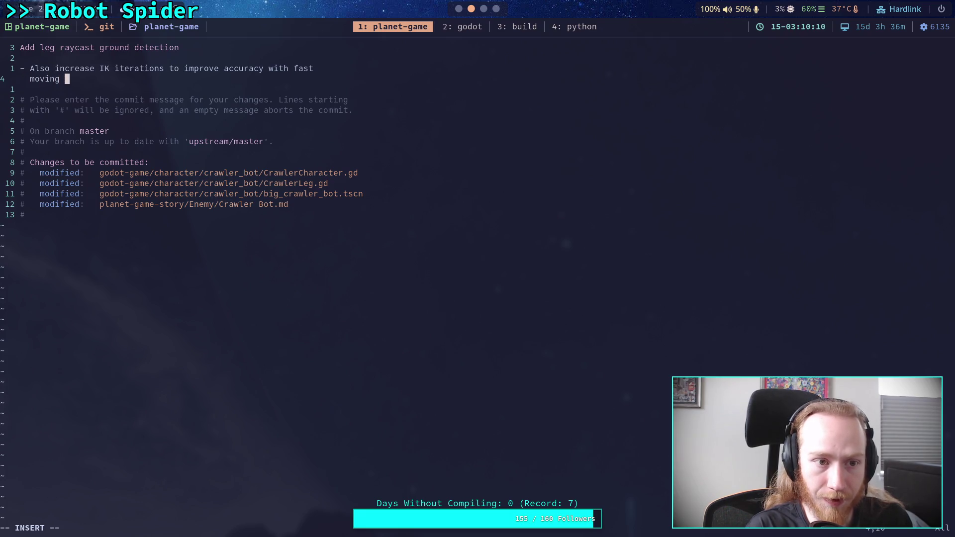
pyautogui.write('legs')
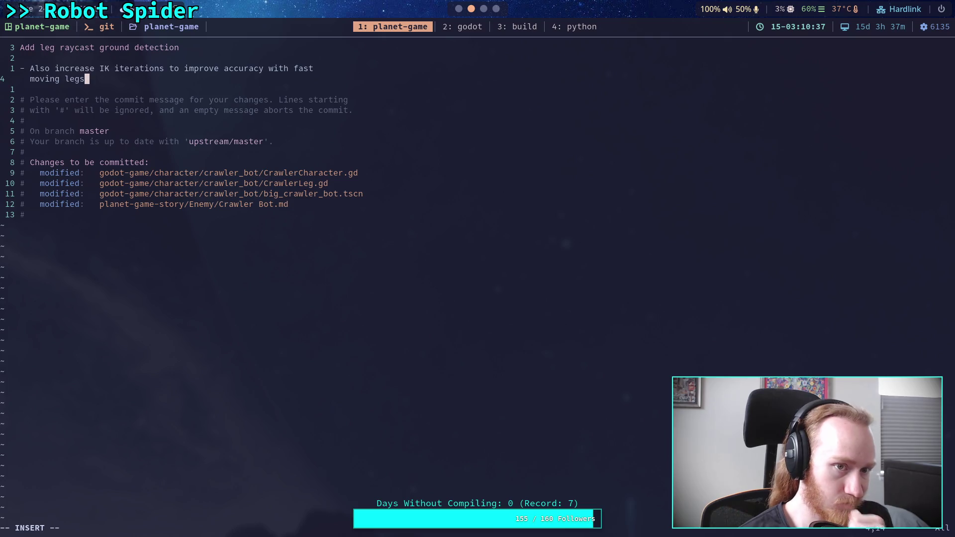
# Add bullets on raycast ground detection near leg endpoints and the updated step behavior.
pyautogui.press('Return')
pyautogui.write('- ')
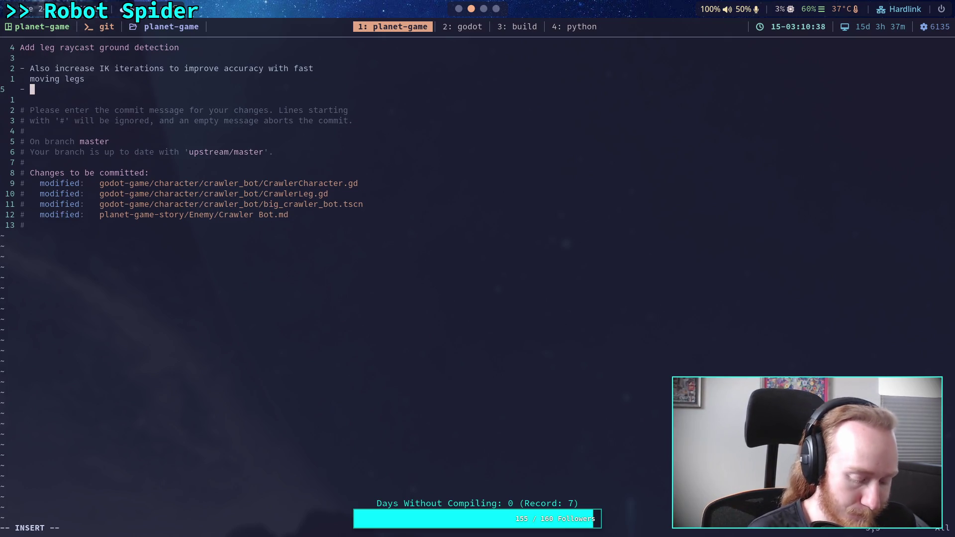
pyautogui.write('Now unsing ray')
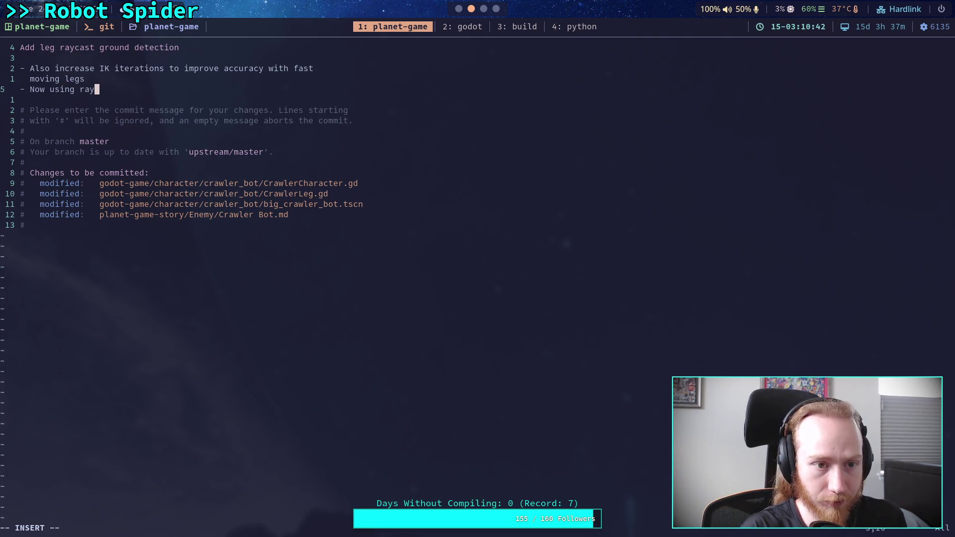
pyautogui.write('cast n')
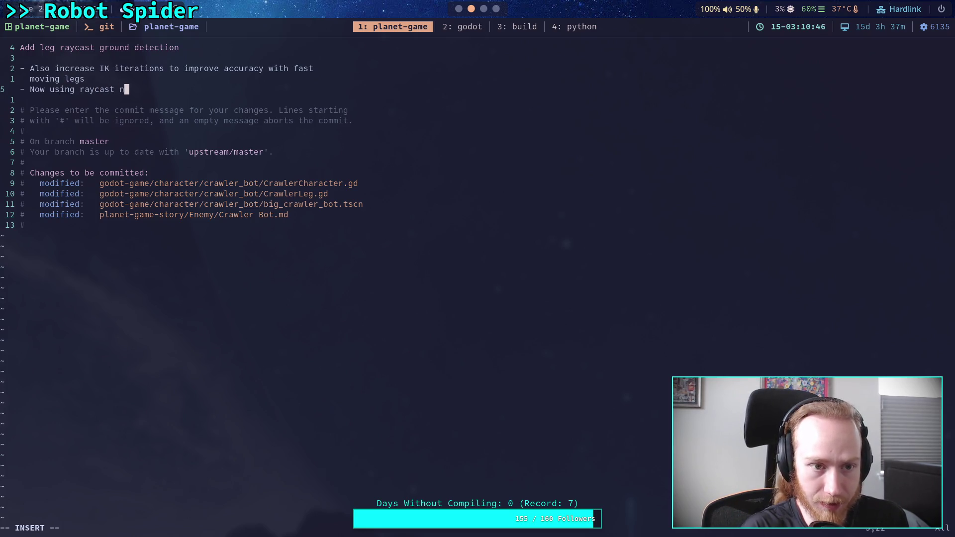
pyautogui.write('ear leg endpoints for ground detection')
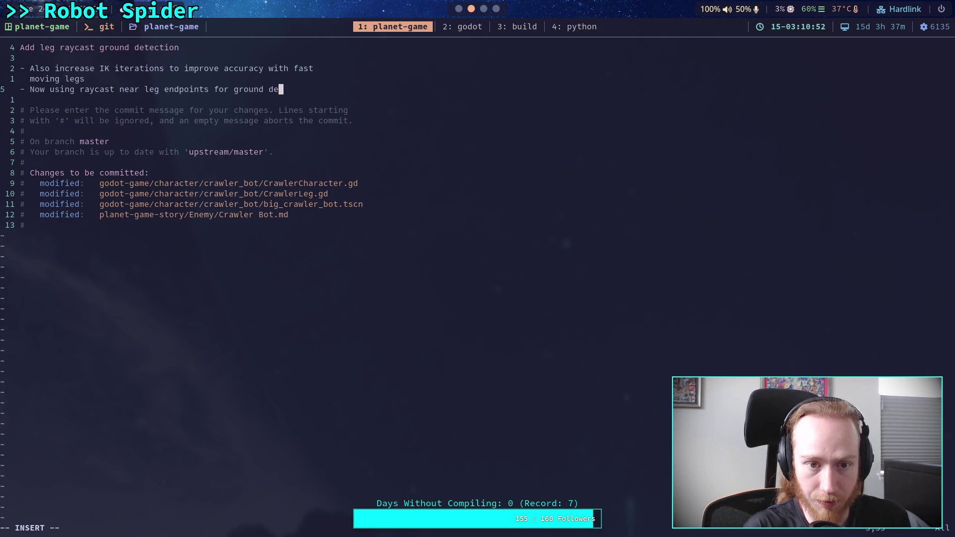
pyautogui.press('Return')
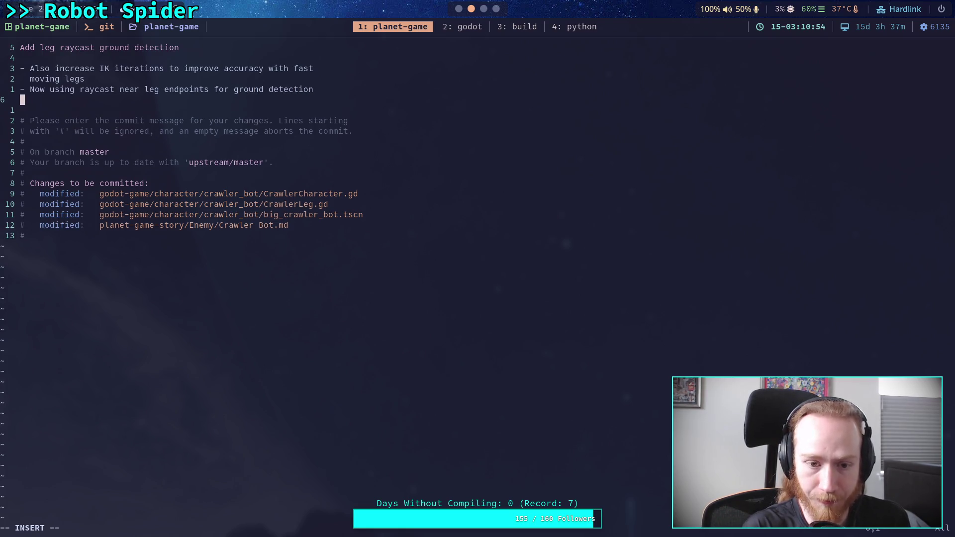
pyautogui.write('- ')
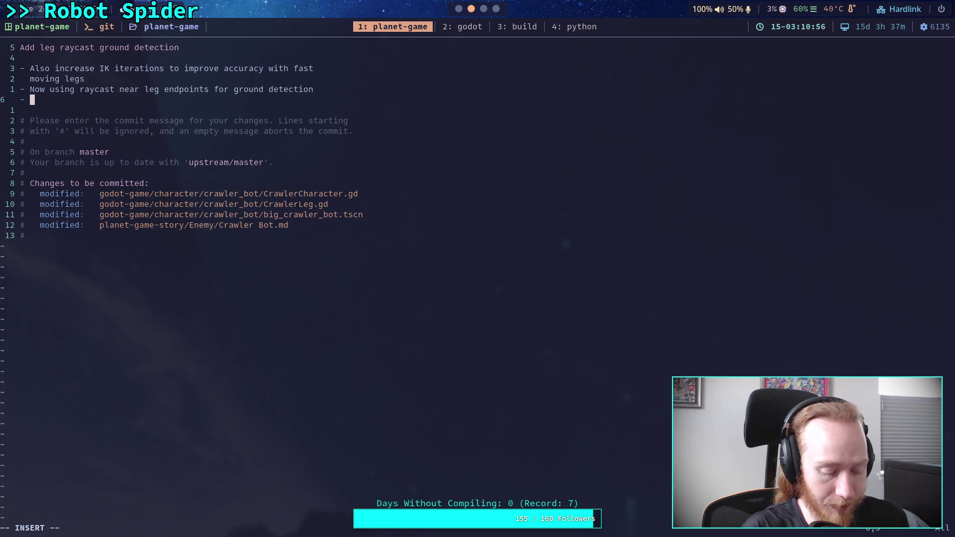
pyautogui.write('Update ')
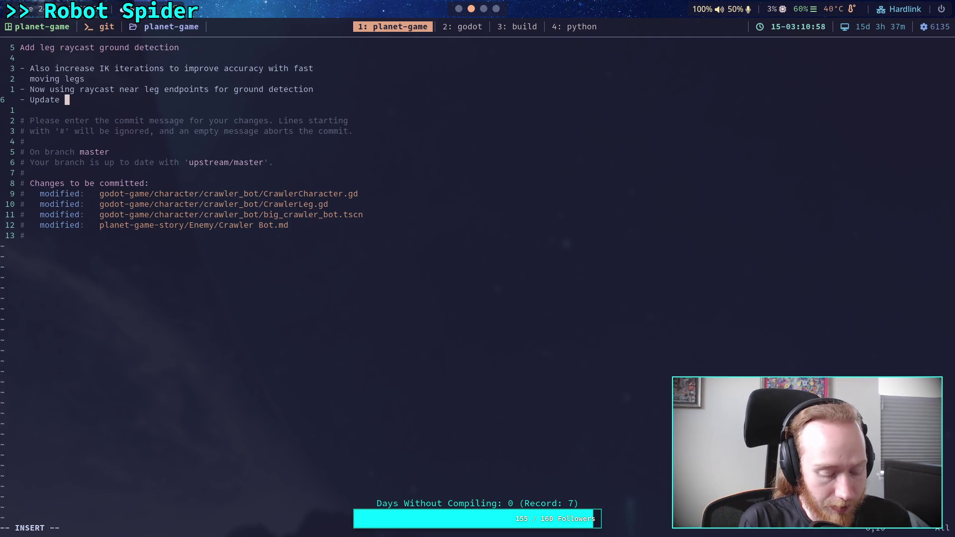
pyautogui.write('step behavior to ')
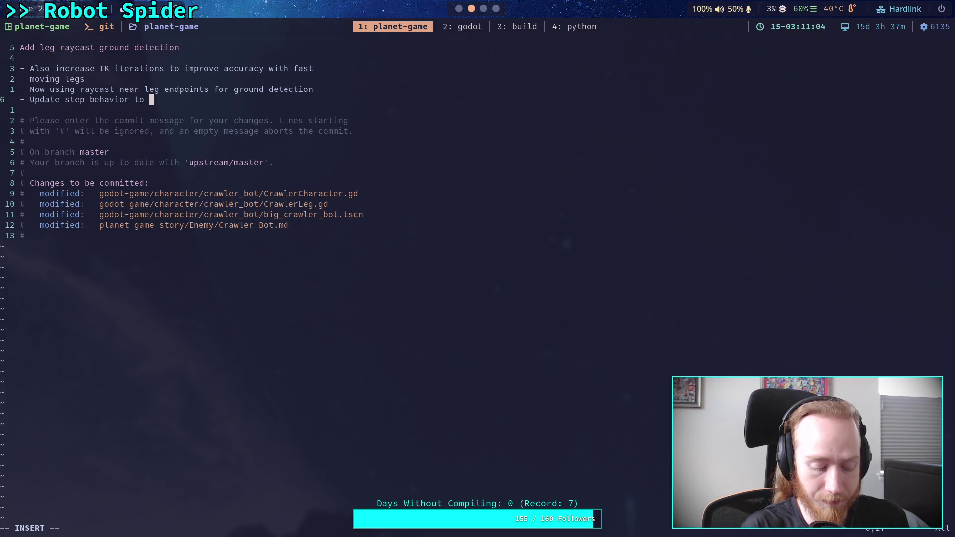
pyautogui.write('fix floating')
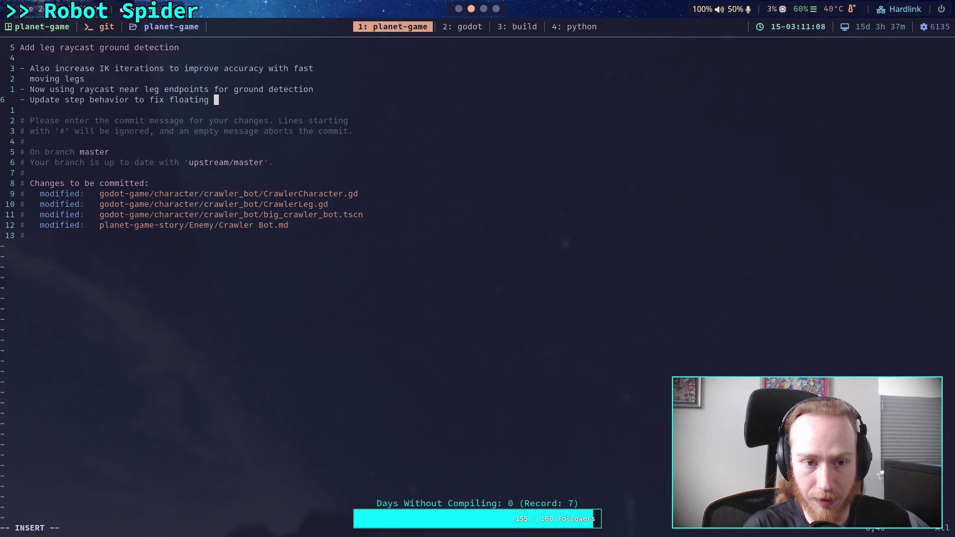
pyautogui.press('BackSpace')
pyautogui.press('BackSpace')
pyautogui.press('BackSpace')
pyautogui.write('allow steps when a leg is not   grounded, and account for own ')
pyautogui.write('ground timer w')
pyautogui.write('hen doing ')
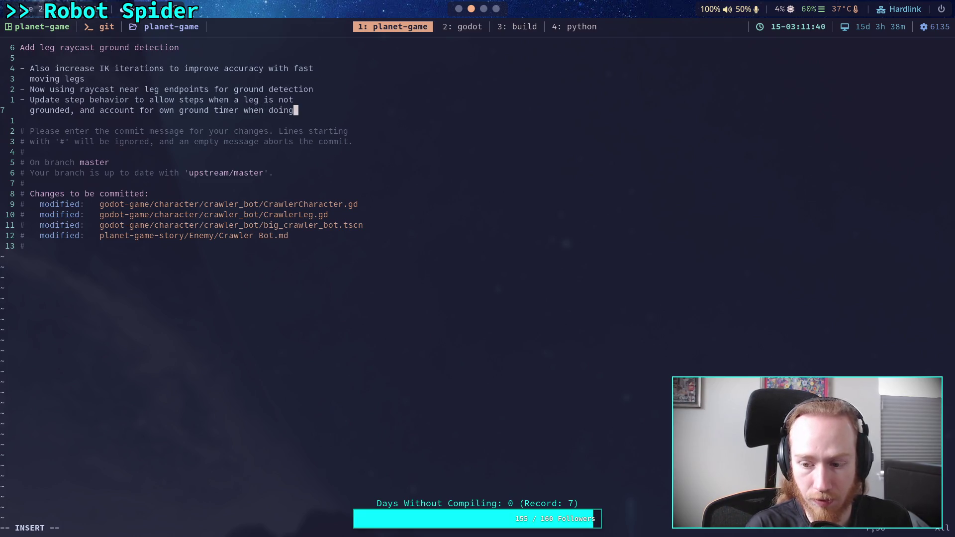
pyautogui.write('  early steps')
# Insert the bullet '- Also cache leg neighbors when loading' below the IK iterations bullet.
pyautogui.press('Escape')
pyautogui.press('j')
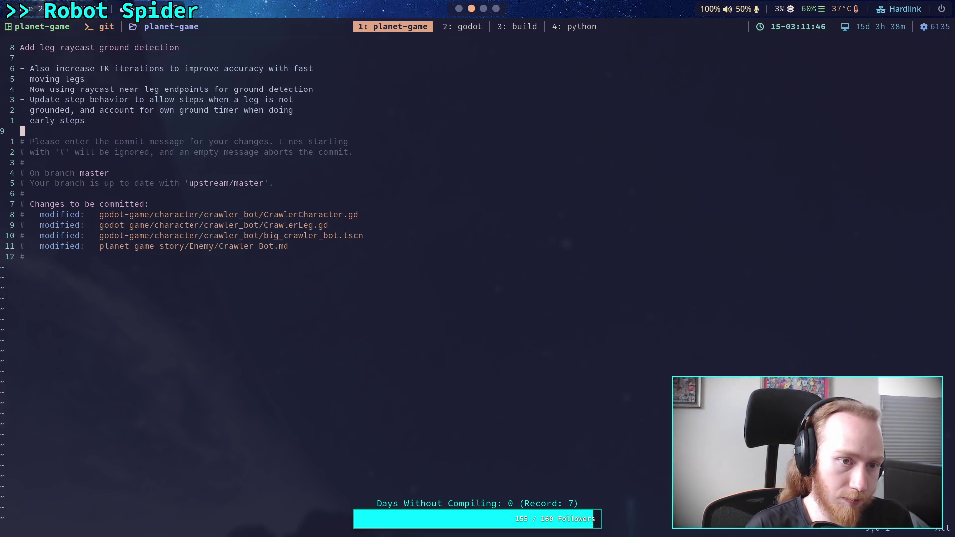
pyautogui.press('k')
pyautogui.press('k')
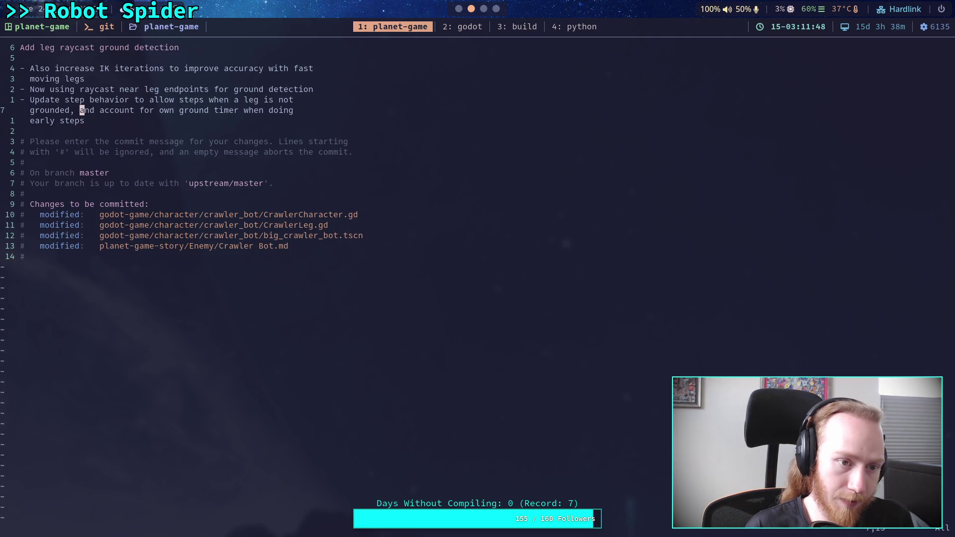
pyautogui.press('j')
pyautogui.press('j')
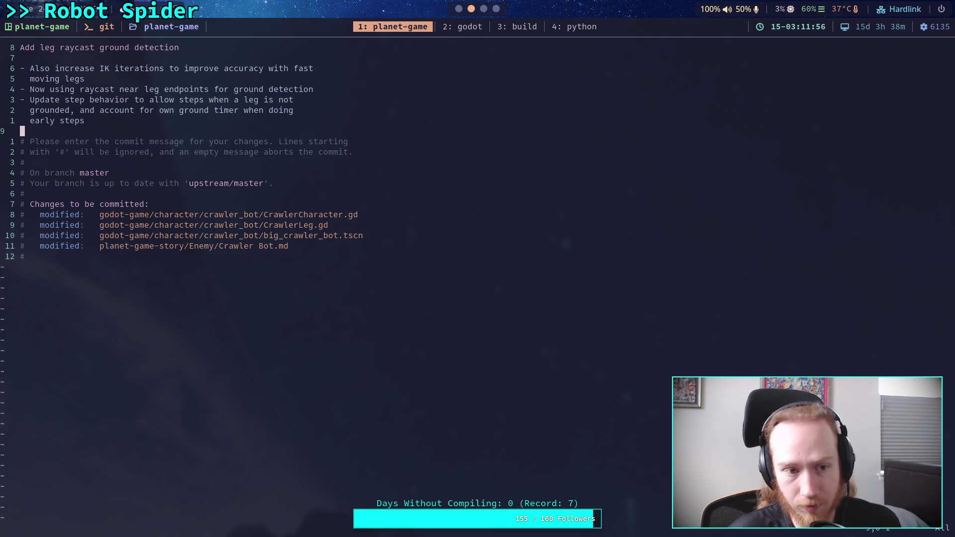
pyautogui.hotkey('shift', 'o')
pyautogui.press('BackSpace')
pyautogui.press('Up')
pyautogui.press('Up')
pyautogui.press('Up')
pyautogui.press('Return')
pyautogui.write('- Also ')
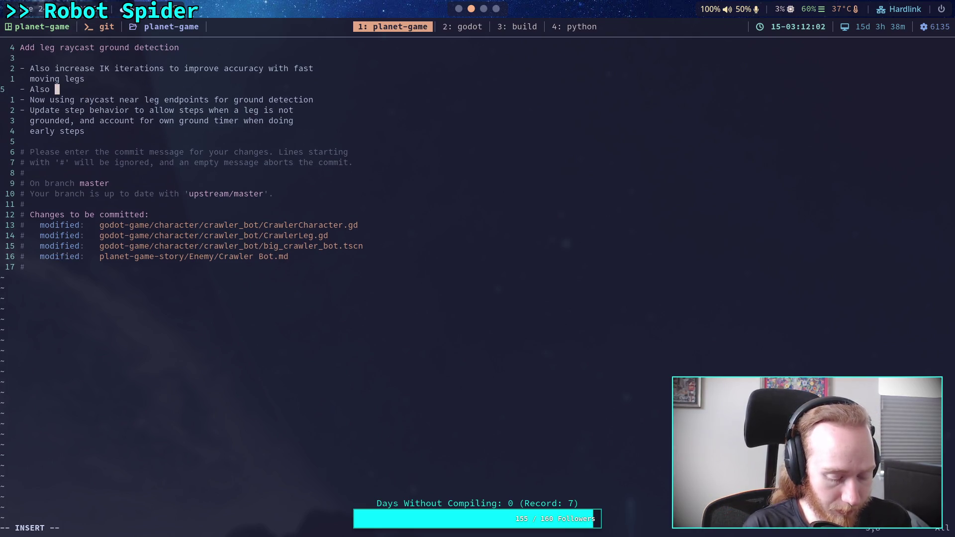
pyautogui.write('cache n')
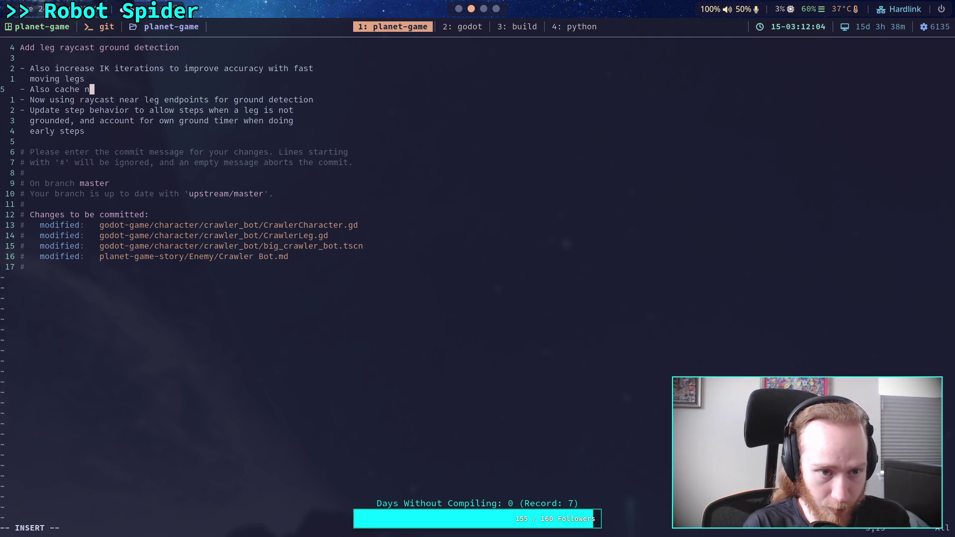
pyautogui.press('BackSpace')
pyautogui.write('leg neigh')
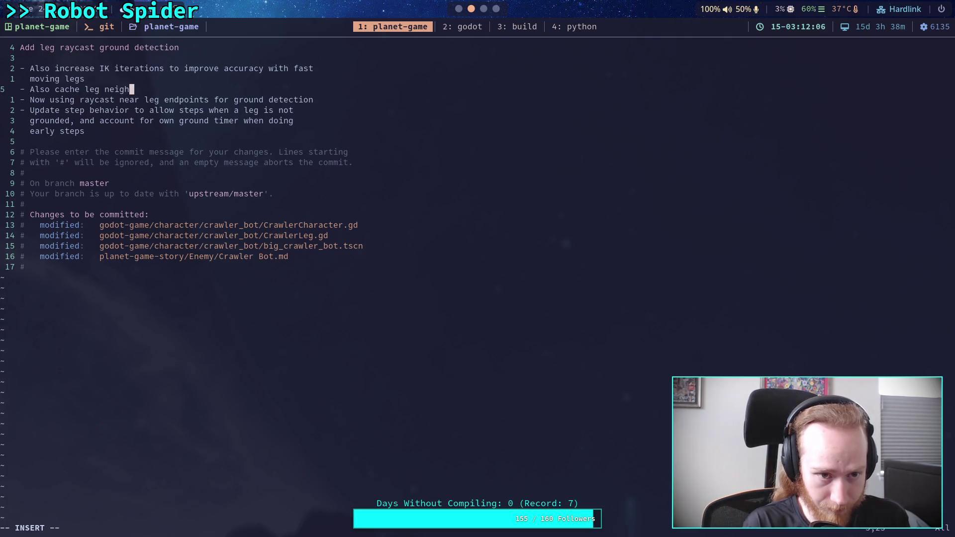
pyautogui.write('bors whe')
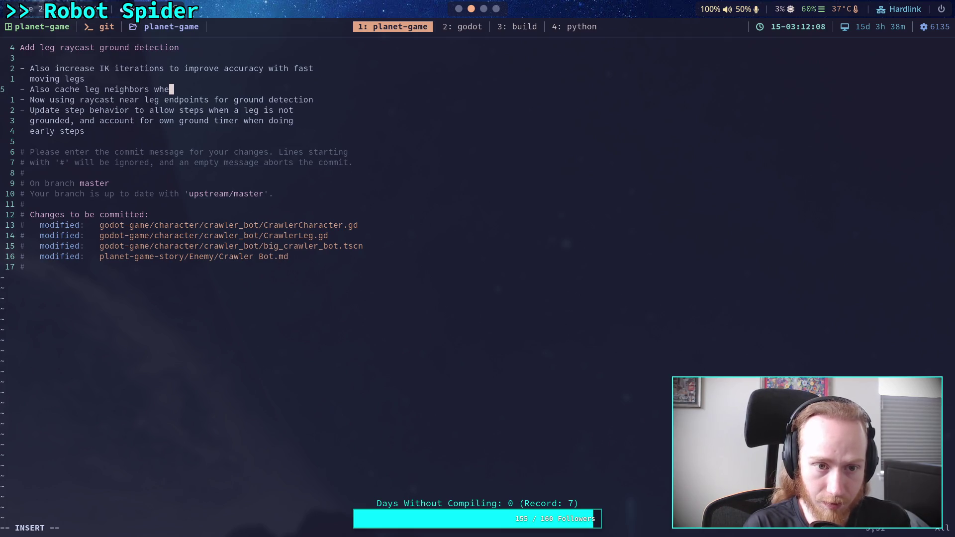
pyautogui.write('n l')
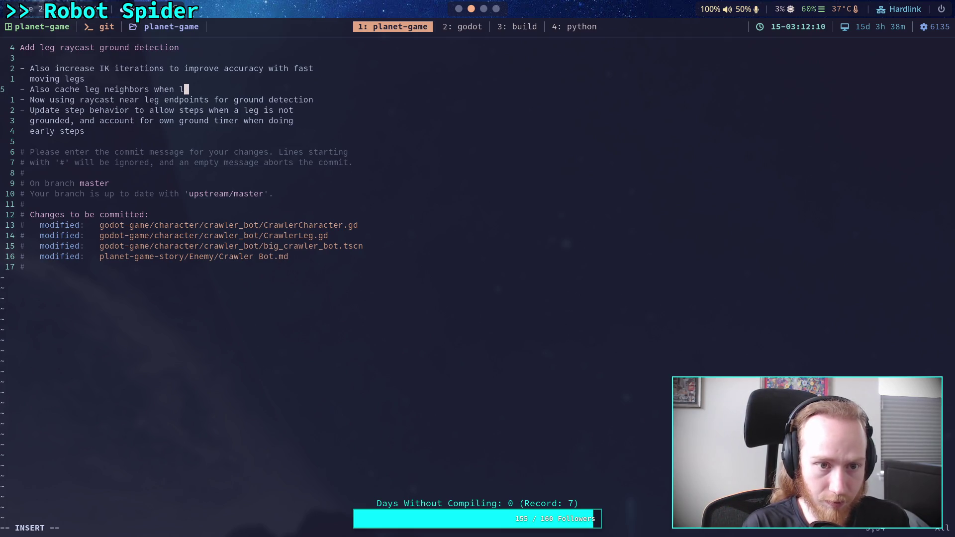
pyautogui.write('oading')
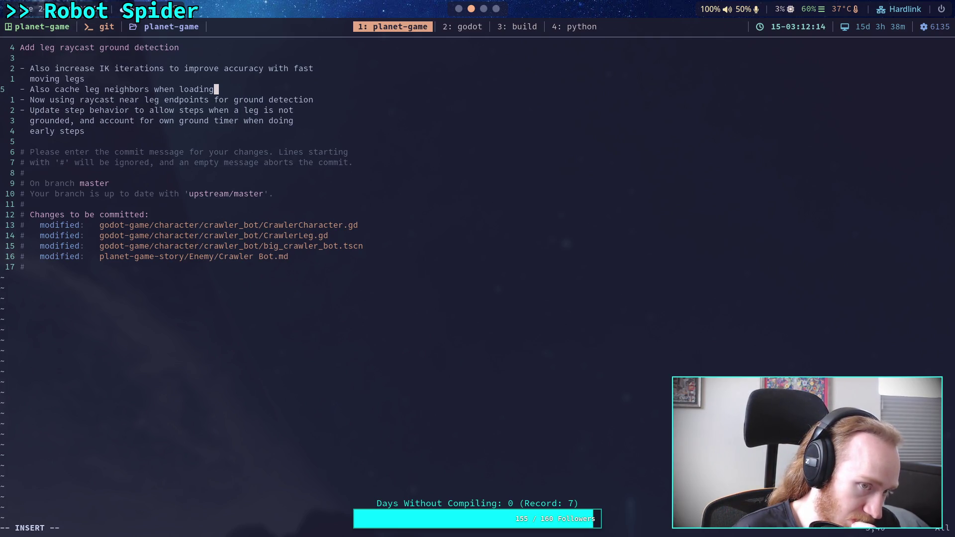
# Add the 'ground normal and step reason debugging' bullet and save the message with :wq.
pyautogui.press('Return')
pyautogui.write('- Al')
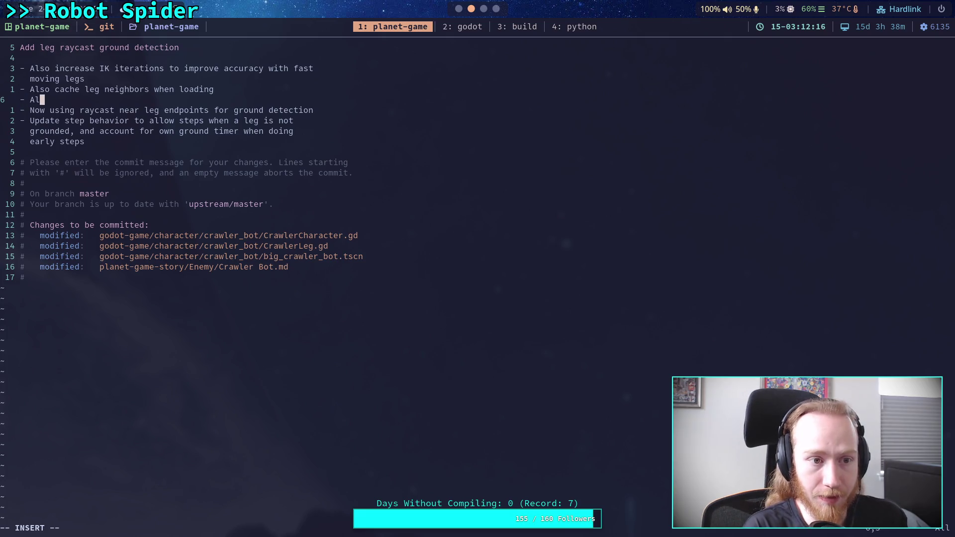
pyautogui.write('so added ground ')
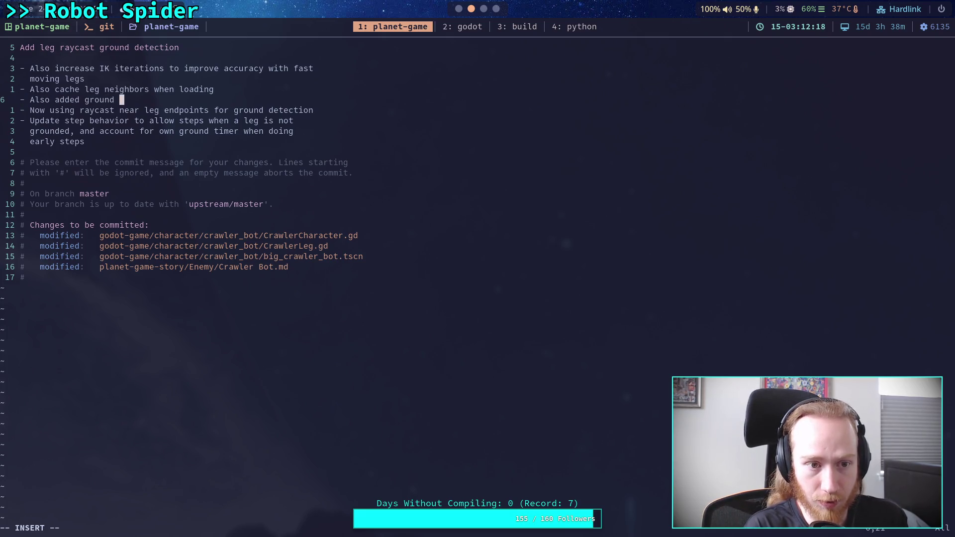
pyautogui.write('and step ')
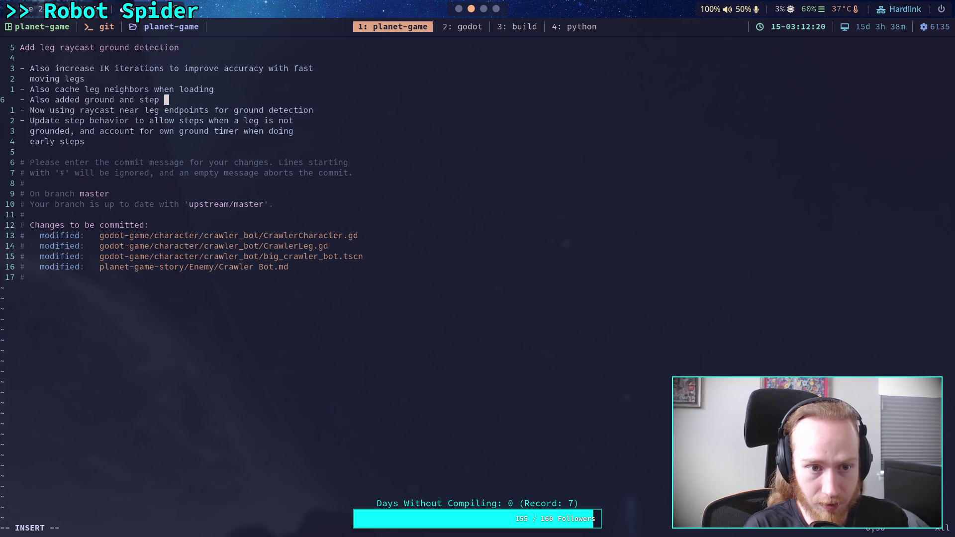
pyautogui.press('BackSpace')
pyautogui.press('BackSpace')
pyautogui.press('BackSpace')
pyautogui.press('BackSpace')
pyautogui.press('BackSpace')
pyautogui.press('BackSpace')
pyautogui.press('BackSpace')
pyautogui.press('BackSpace')
pyautogui.press('BackSpace')
pyautogui.write('normal ')
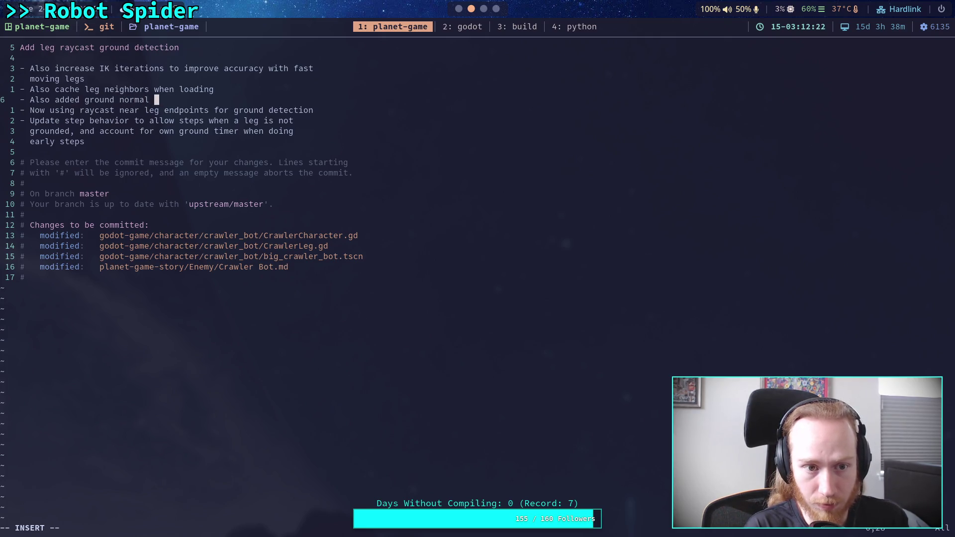
pyautogui.write('and step reason ')
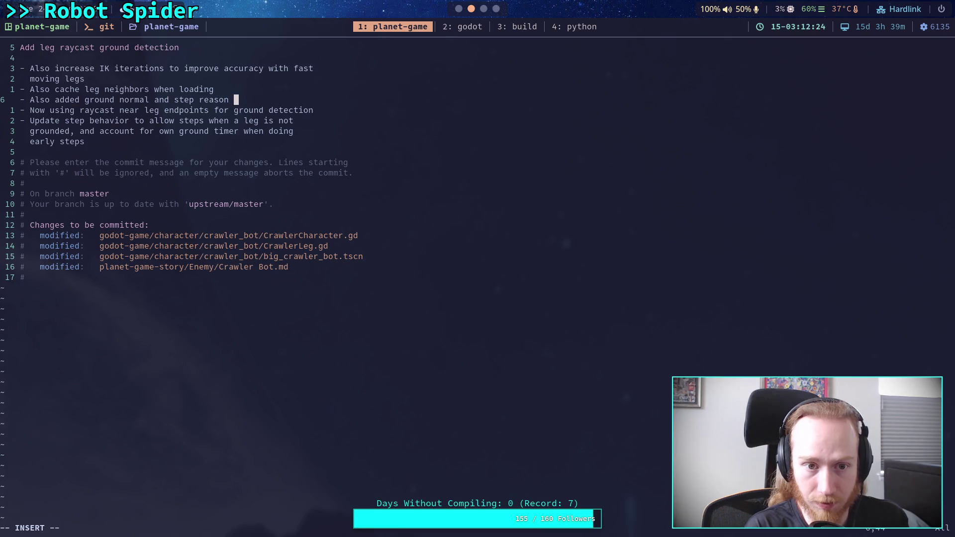
pyautogui.write('debugging')
pyautogui.press('Escape')
pyautogui.write(':wq')
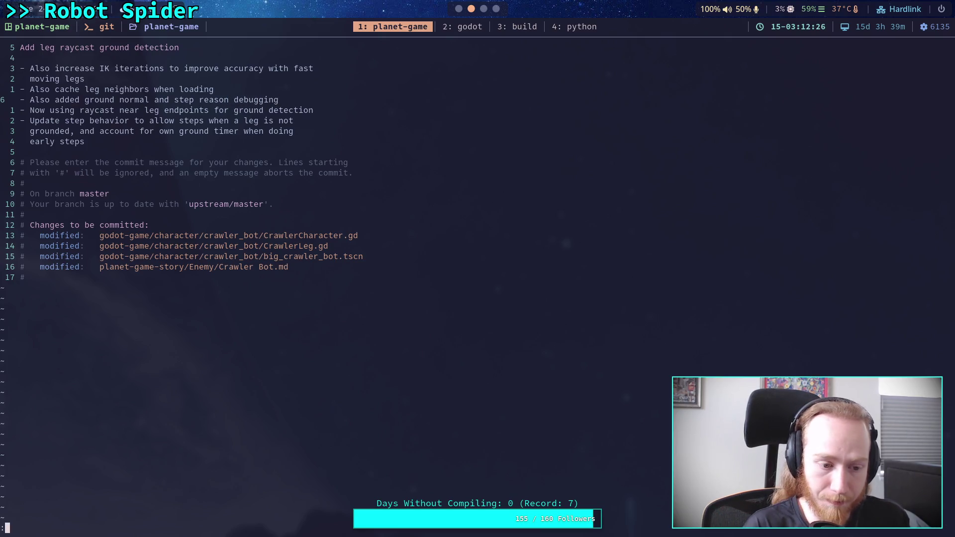
pyautogui.press('Return')
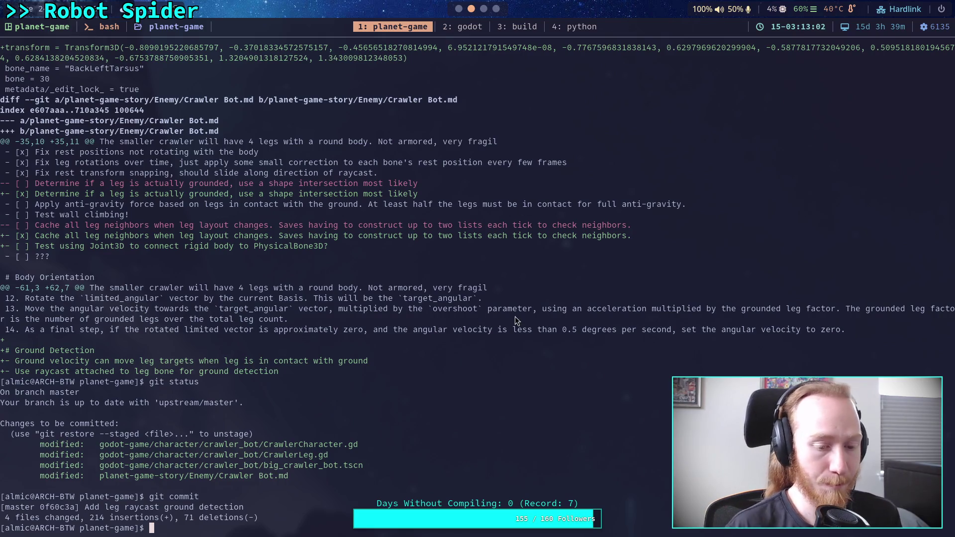
# Push commit 0f60c3a to the remote master with git push.
pyautogui.write('git push')
pyautogui.press('Return')
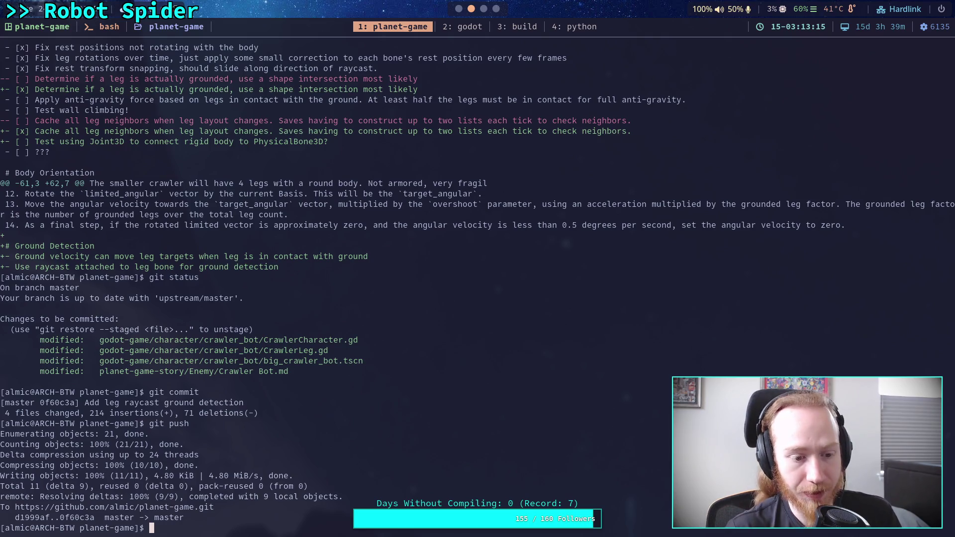
# Orbit to view the crawler bot's legs from above, then check the Crawler Bot note's Plan checklist.
pyautogui.click(460, 7)
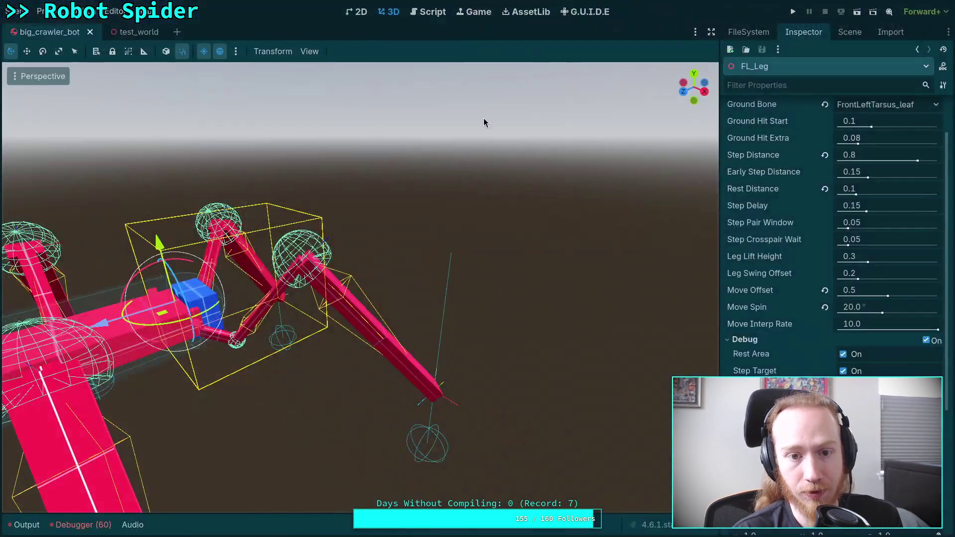
pyautogui.moveTo(483, 122); pyautogui.dragTo(472, 320)
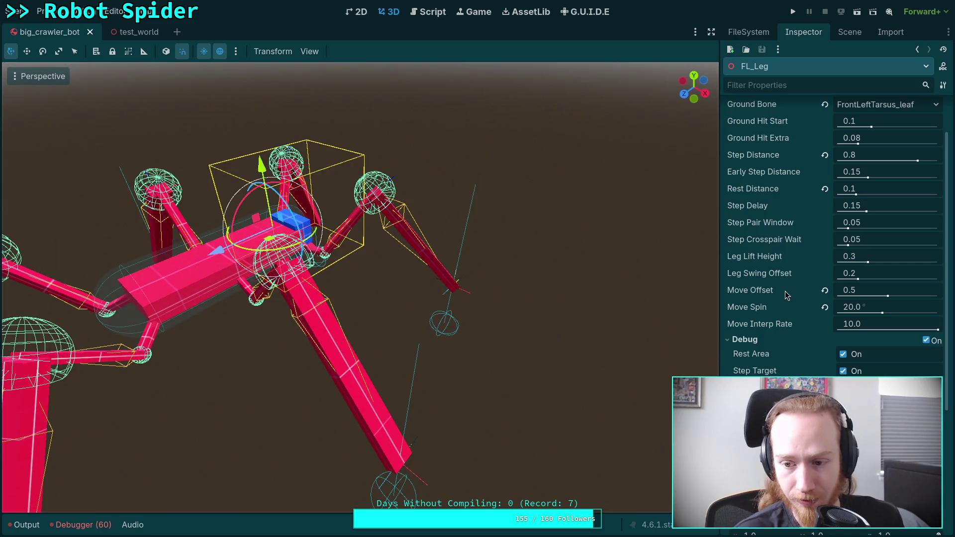
pyautogui.moveTo(785, 294)
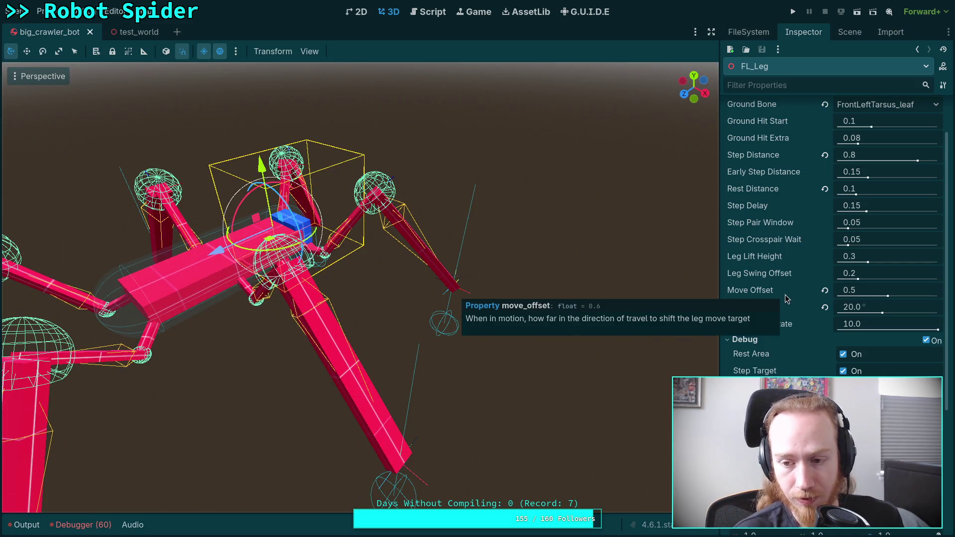
pyautogui.scroll(3, 785, 294)
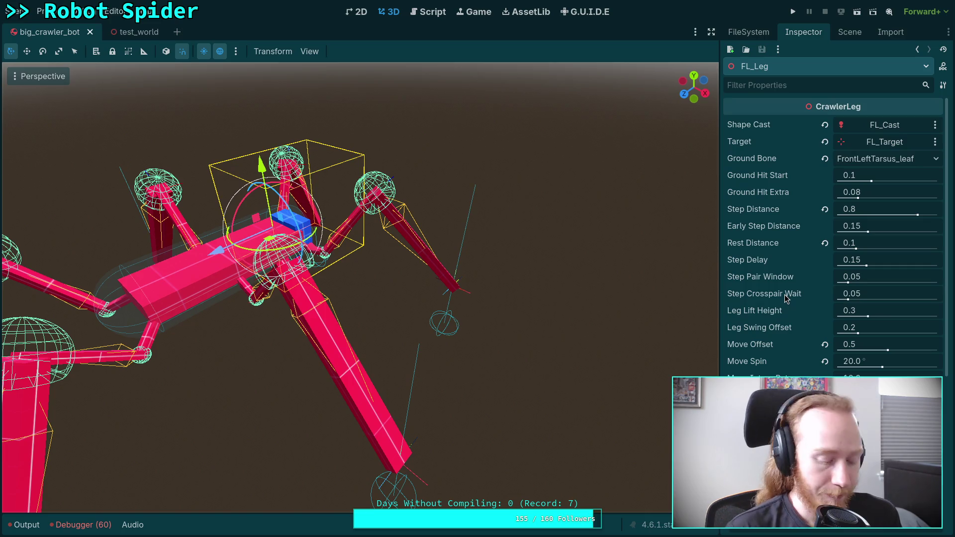
pyautogui.press('super+3')
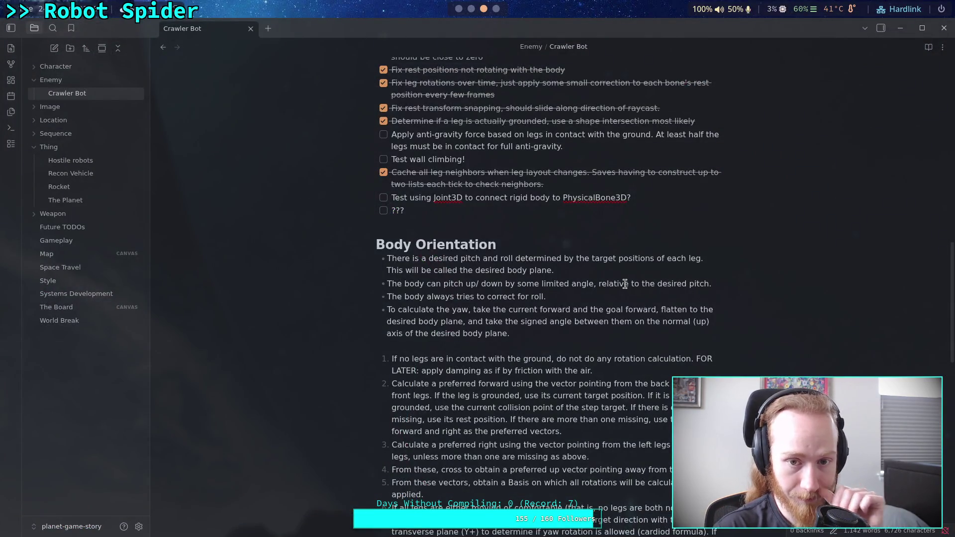
pyautogui.scroll(3, 624, 283)
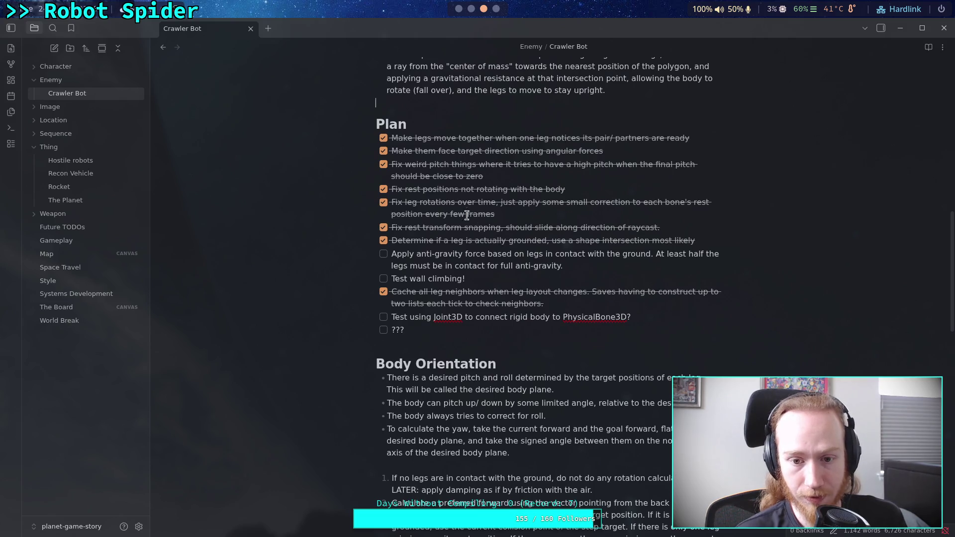
pyautogui.click(458, 9)
# Open CrawlerCharacter.gd and scroll down to the _calculate_ground_force code.
pyautogui.click(439, 14)
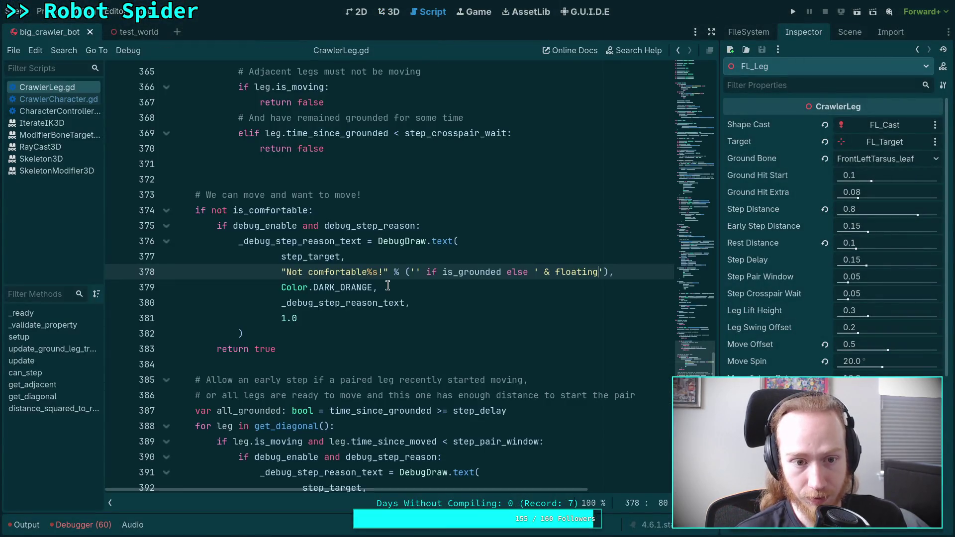
pyautogui.click(59, 99)
pyautogui.scroll(-17, 666, 164)
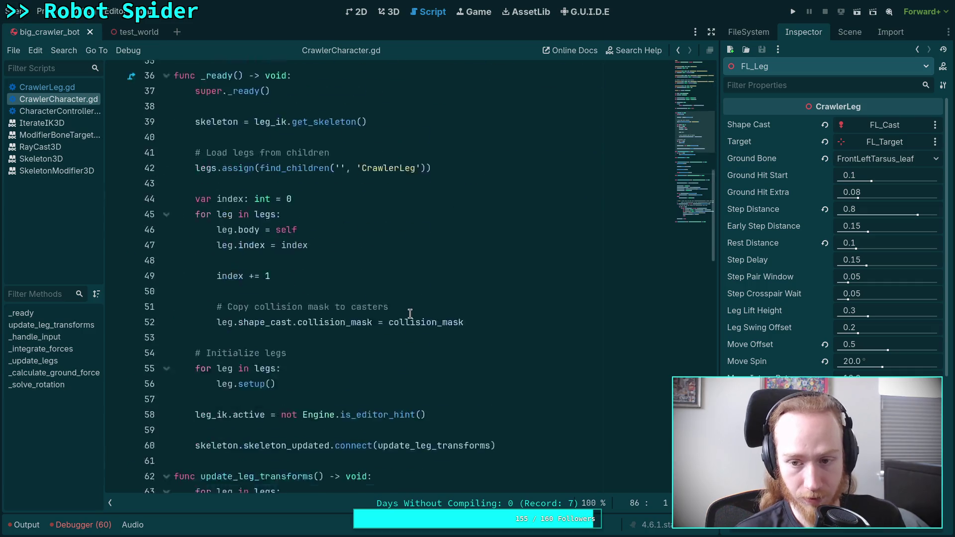
pyautogui.moveTo(691, 211); pyautogui.dragTo(709, 199)
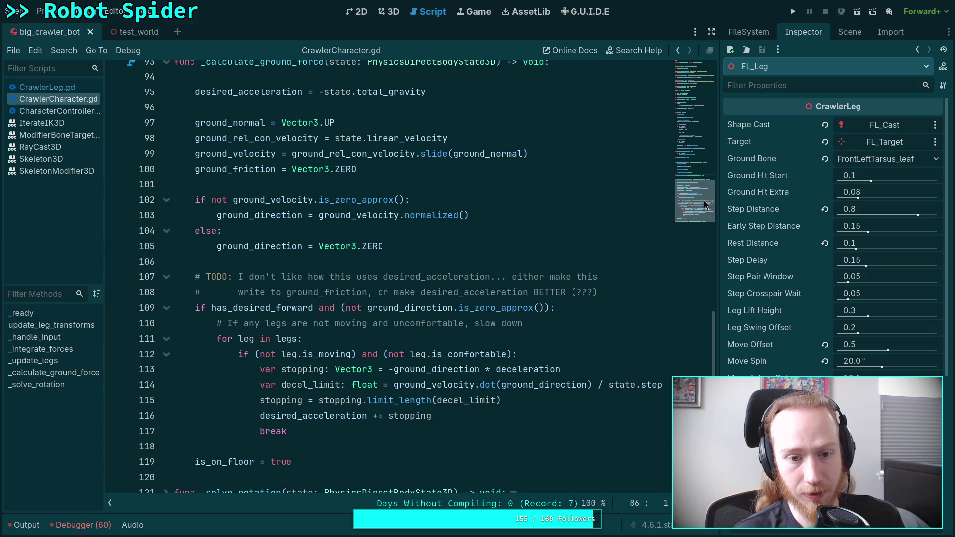
# Select the desired_acceleration line that cancels total gravity, then switch to the Crawler Bot notes.
pyautogui.click(471, 247)
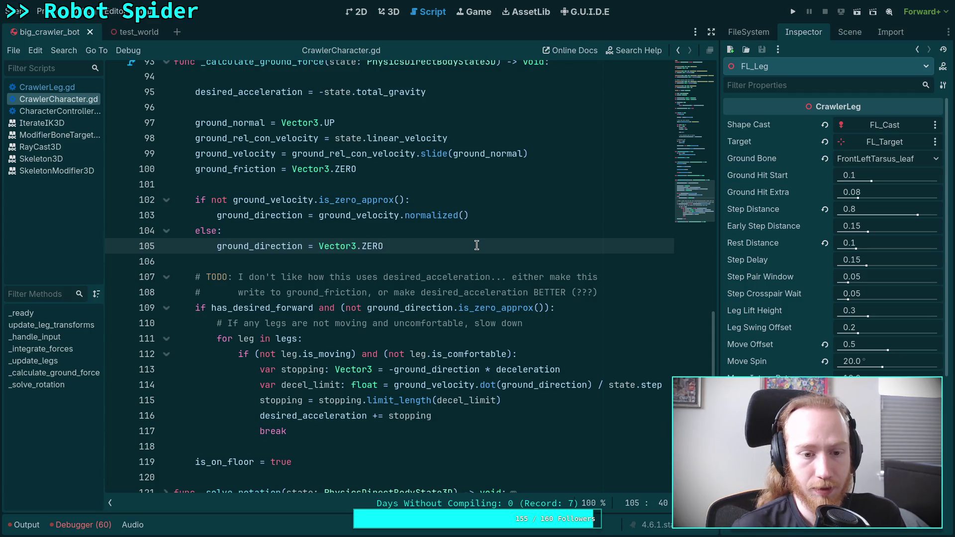
pyautogui.moveTo(451, 92); pyautogui.dragTo(194, 90)
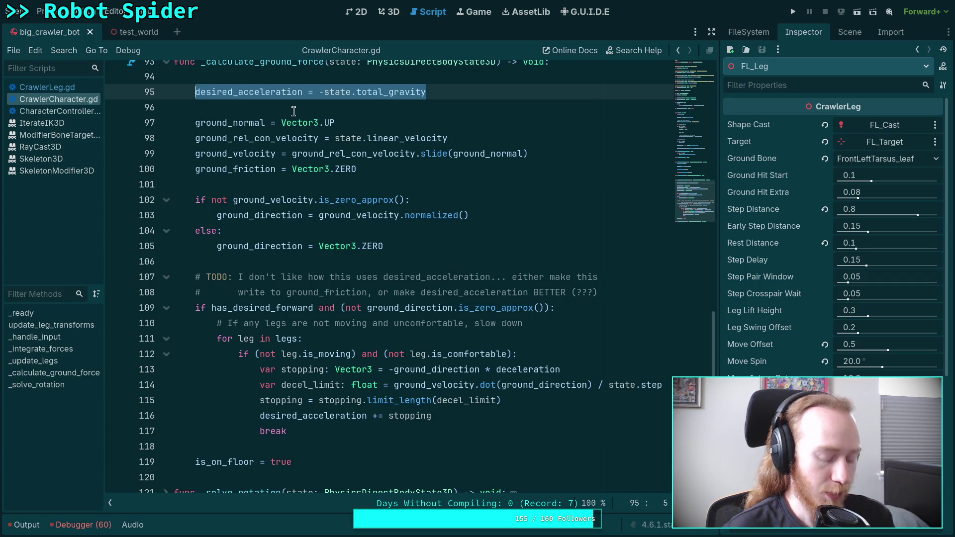
pyautogui.hotkey('alt', 'Tab')
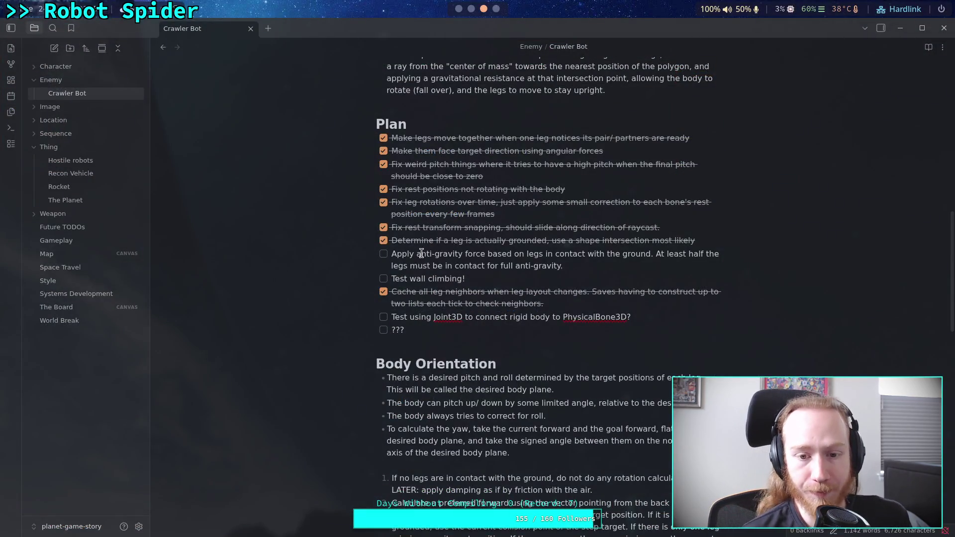
# Highlight the 'Apply anti-gravity force' task in the plan, then return to Godot at empty line 106.
pyautogui.moveTo(563, 266)
pyautogui.mouseDown()
pyautogui.moveTo(395, 242)
pyautogui.moveTo(392, 251)
pyautogui.mouseUp()
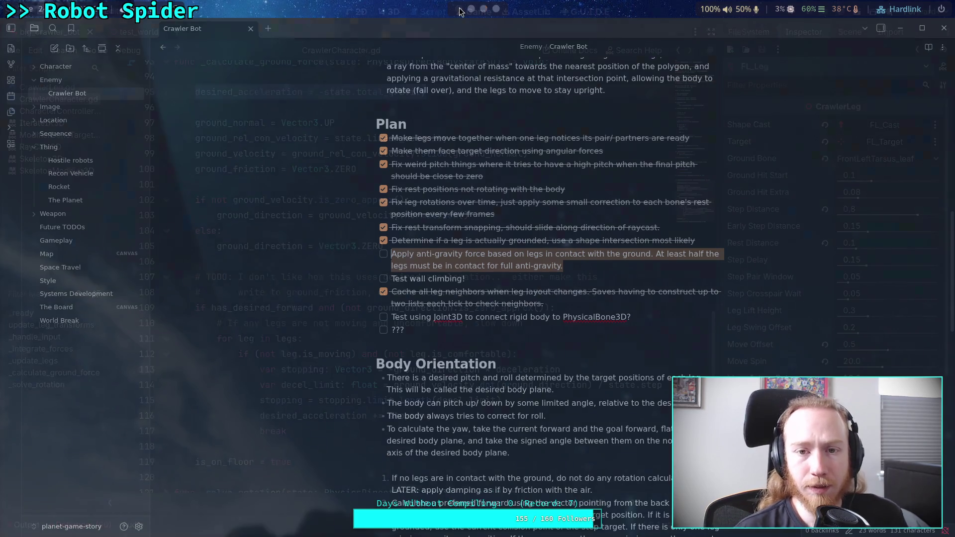
pyautogui.hotkey('alt', 'Tab')
pyautogui.click(476, 261)
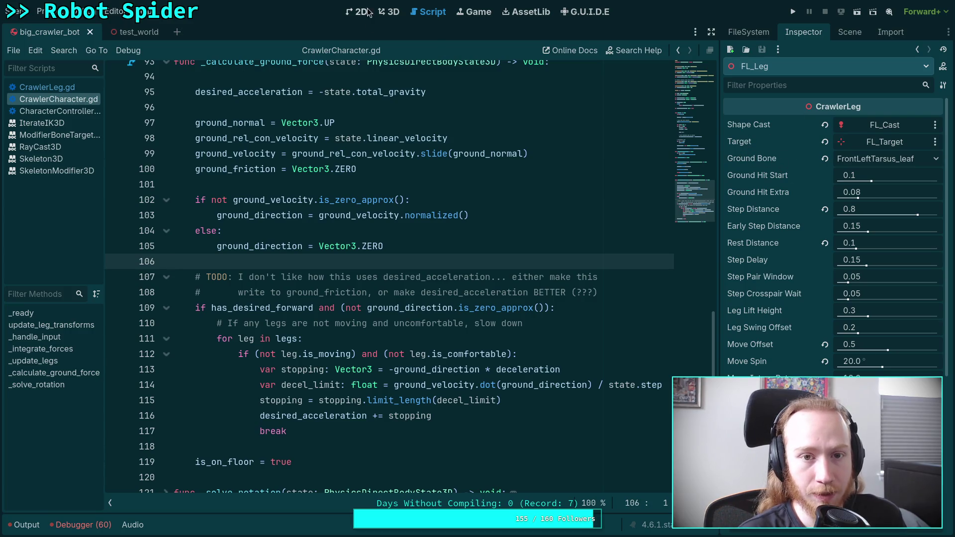
# In the 3D view, orbit and zoom close around the spider's leg ends and foot target spheres.
pyautogui.click(390, 12)
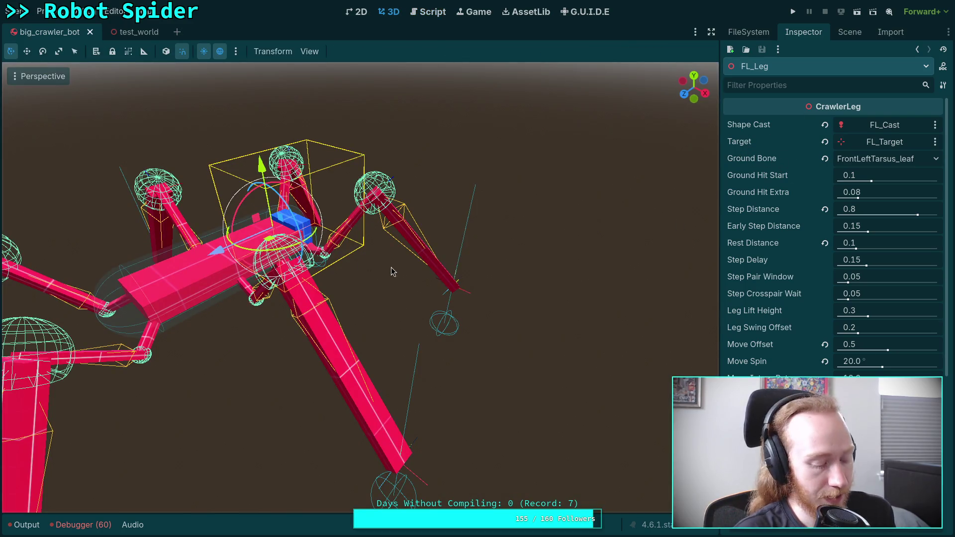
pyautogui.moveTo(393, 271); pyautogui.dragTo(363, 299)
pyautogui.moveTo(418, 283); pyautogui.dragTo(421, 280)
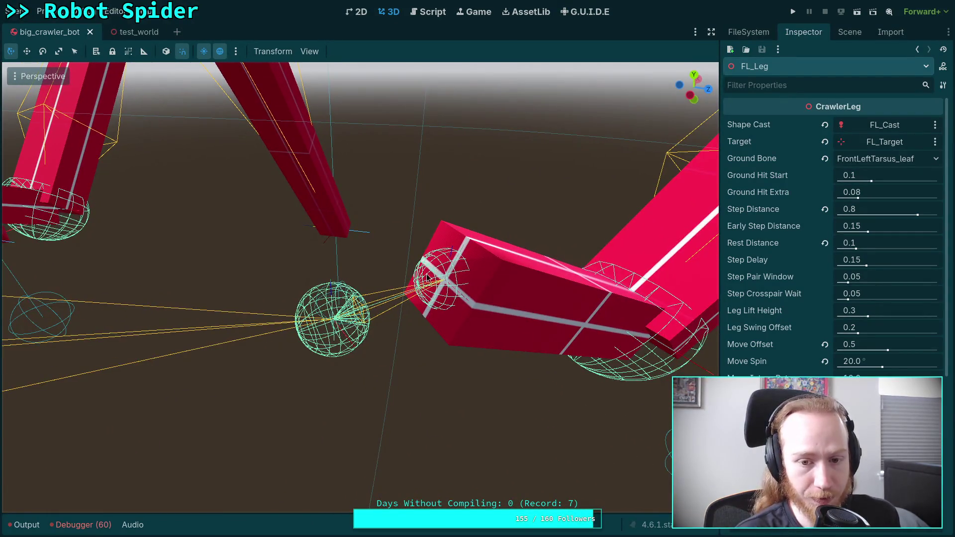
pyautogui.moveTo(475, 296)
pyautogui.mouseDown()
pyautogui.moveTo(413, 276)
pyautogui.moveTo(447, 312)
pyautogui.mouseUp()
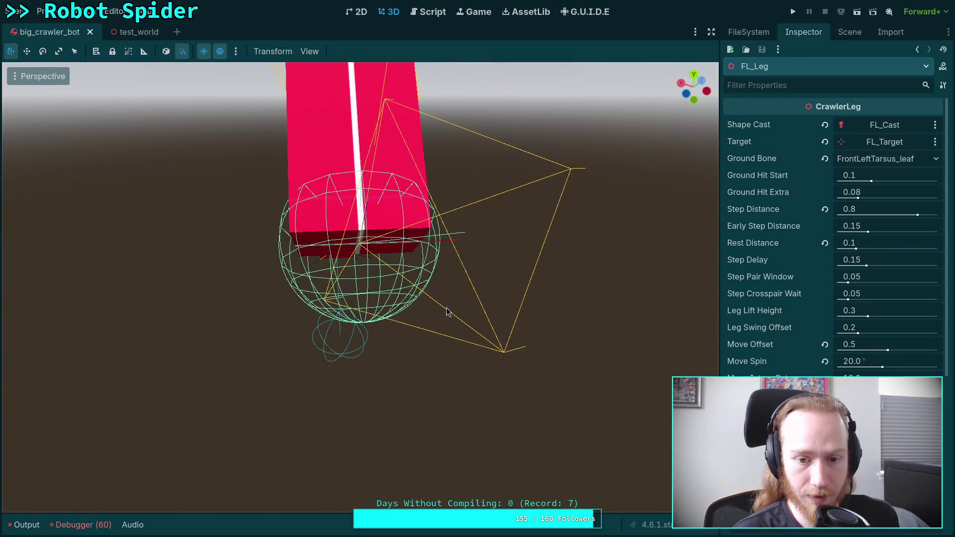
pyautogui.moveTo(433, 247)
pyautogui.mouseDown()
pyautogui.moveTo(398, 229)
pyautogui.moveTo(370, 420)
pyautogui.mouseUp()
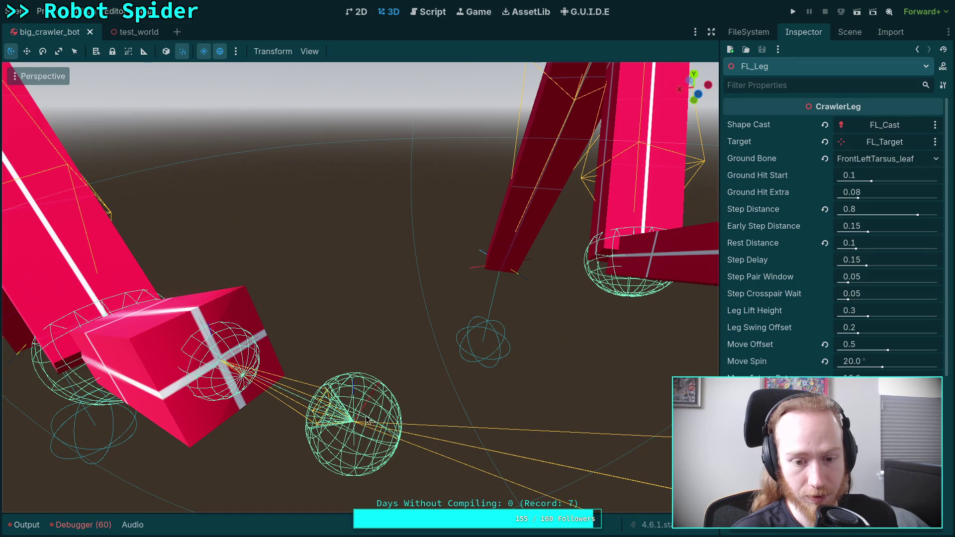
pyautogui.moveTo(255, 387)
pyautogui.mouseDown()
pyautogui.moveTo(271, 373)
pyautogui.moveTo(259, 384)
pyautogui.mouseUp()
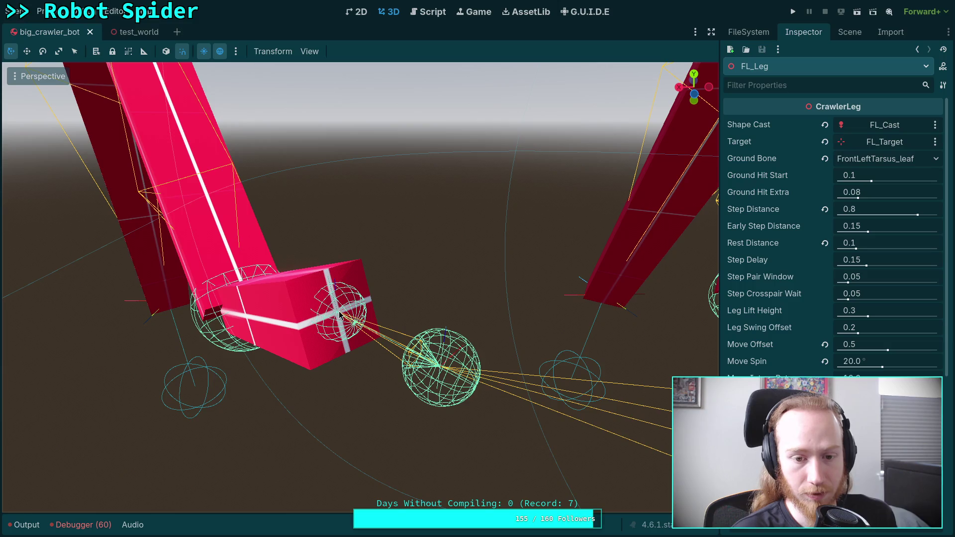
pyautogui.click(860, 32)
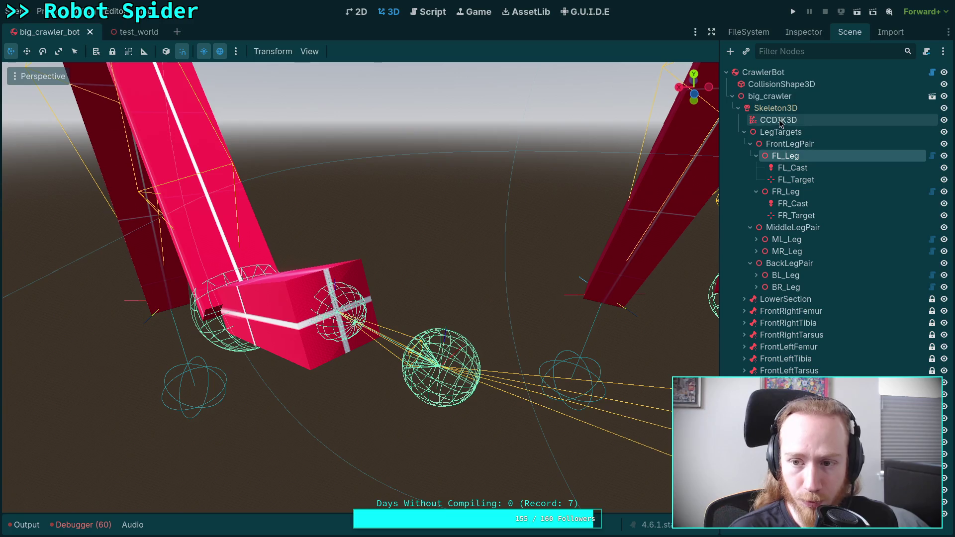
# Select Skeleton3D and inspect the FrontRightLeg, FrontRightCoxa and FrontLeftFemur bone poses.
pyautogui.click(768, 119)
pyautogui.click(800, 33)
pyautogui.click(811, 192)
pyautogui.click(812, 168)
pyautogui.click(814, 159)
pyautogui.click(803, 239)
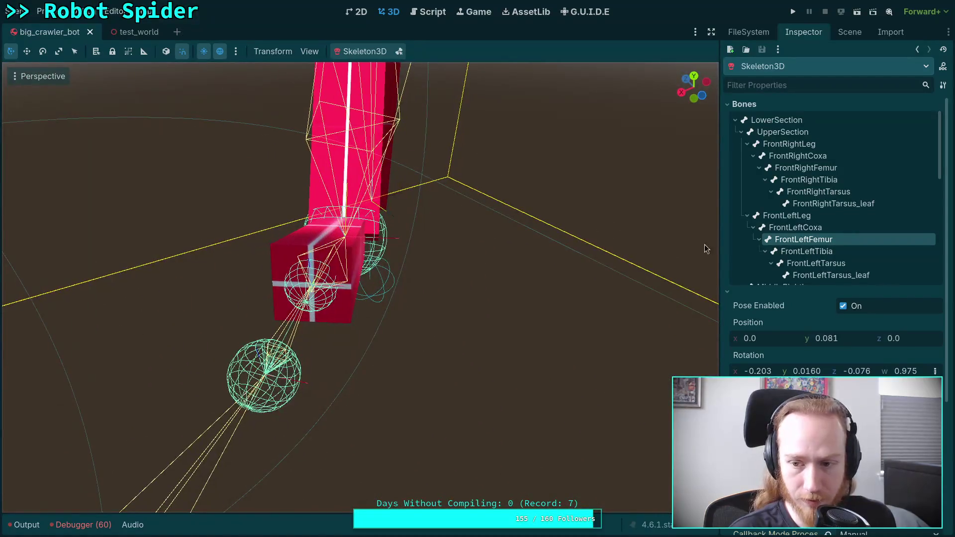
# Collapse the UpperSection, MiddleRightLeg, MiddleLeftLeg and BackLeftLeg branches and select BackRightLeg.
pyautogui.click(740, 134)
pyautogui.click(741, 144)
pyautogui.click(741, 156)
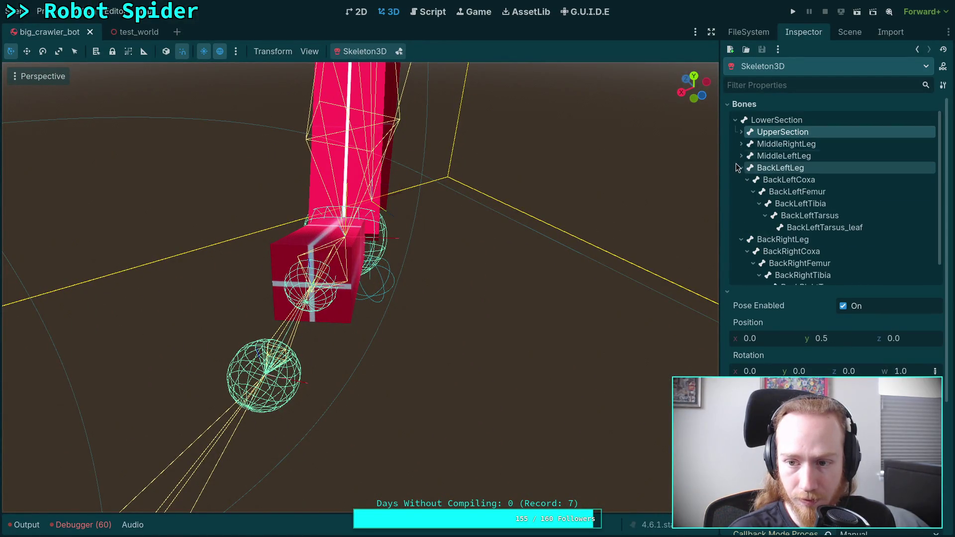
pyautogui.click(741, 168)
pyautogui.click(766, 181)
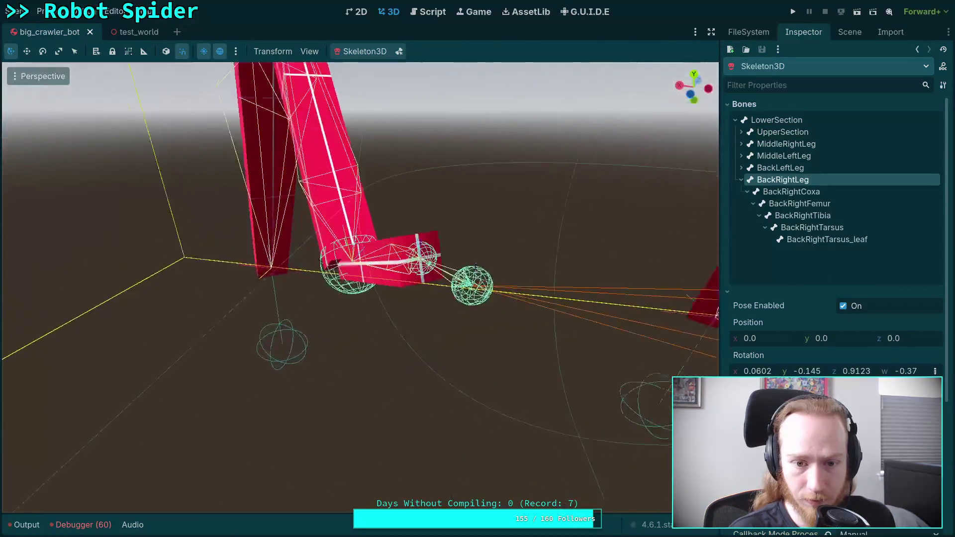
# Compare the BackRightFemur, BackRightCoxa and BackRightLeg bone poses.
pyautogui.click(799, 203)
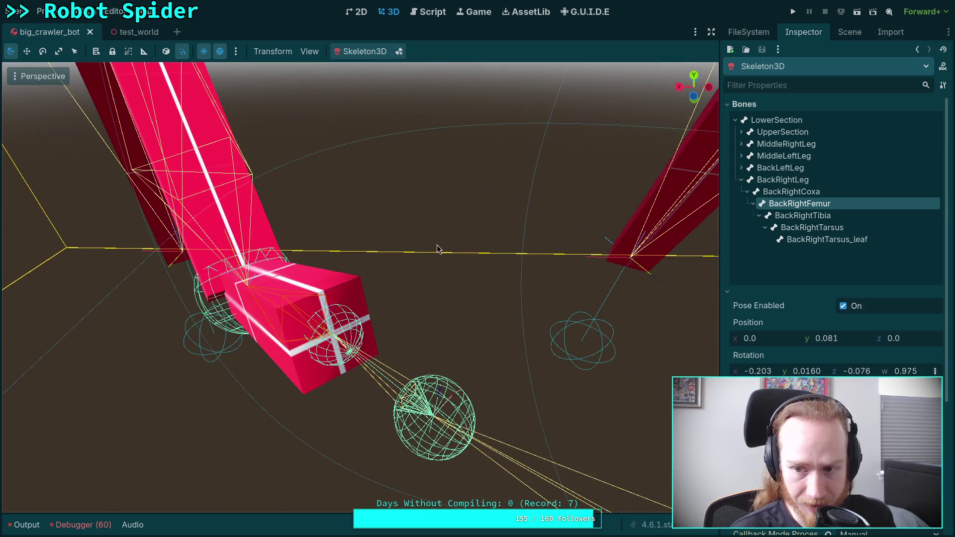
pyautogui.click(780, 194)
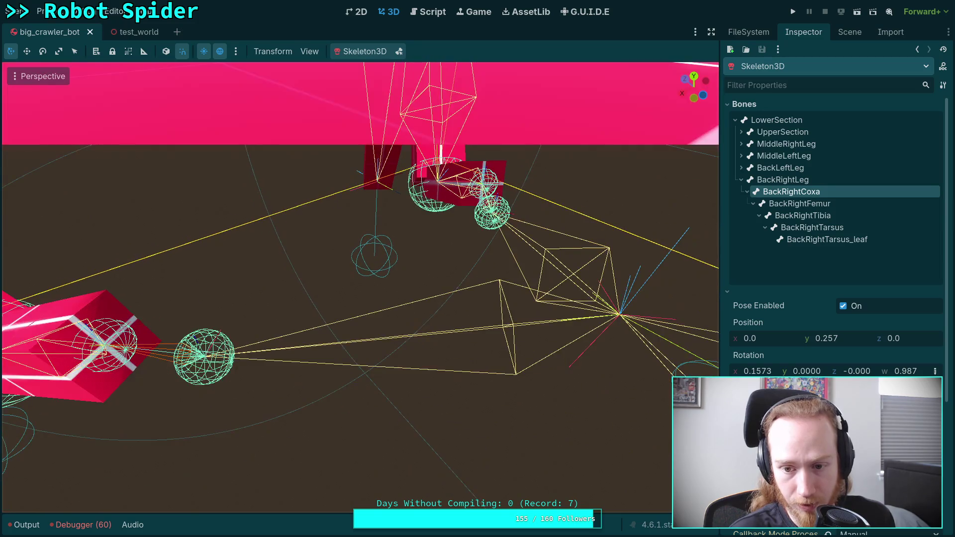
pyautogui.click(783, 180)
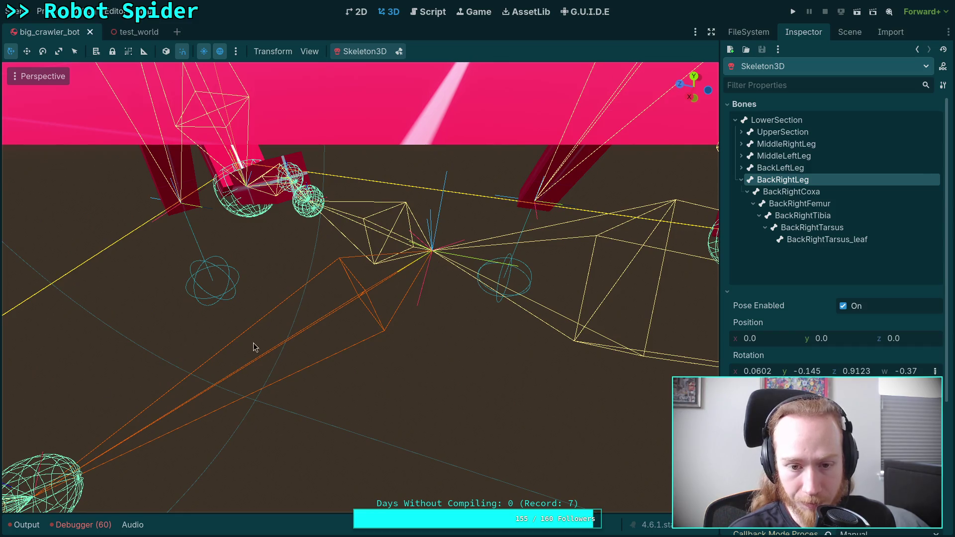
pyautogui.click(779, 192)
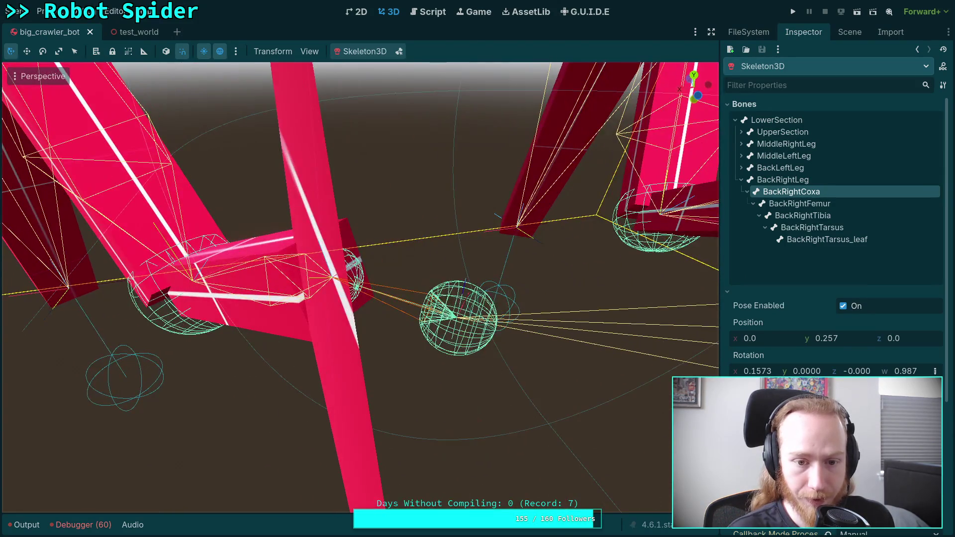
pyautogui.click(805, 205)
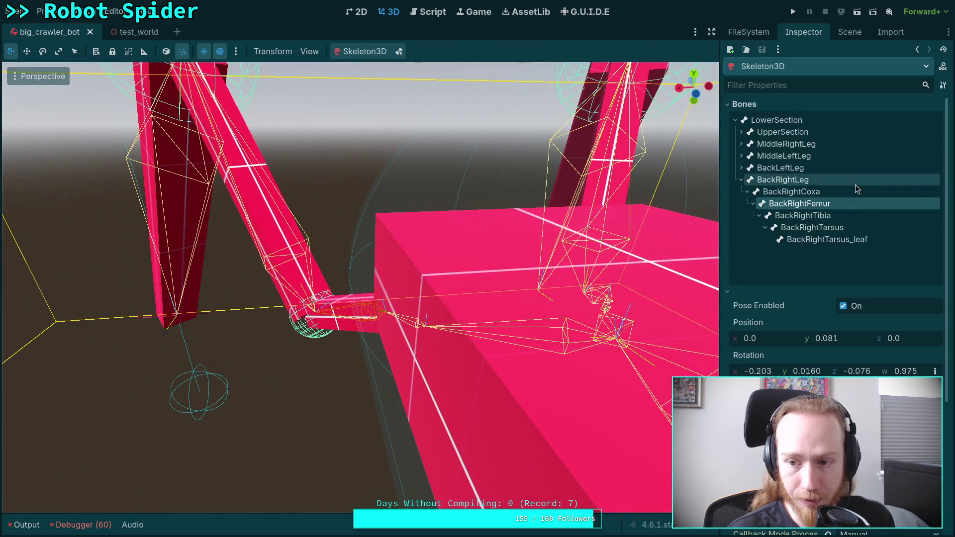
pyautogui.click(846, 192)
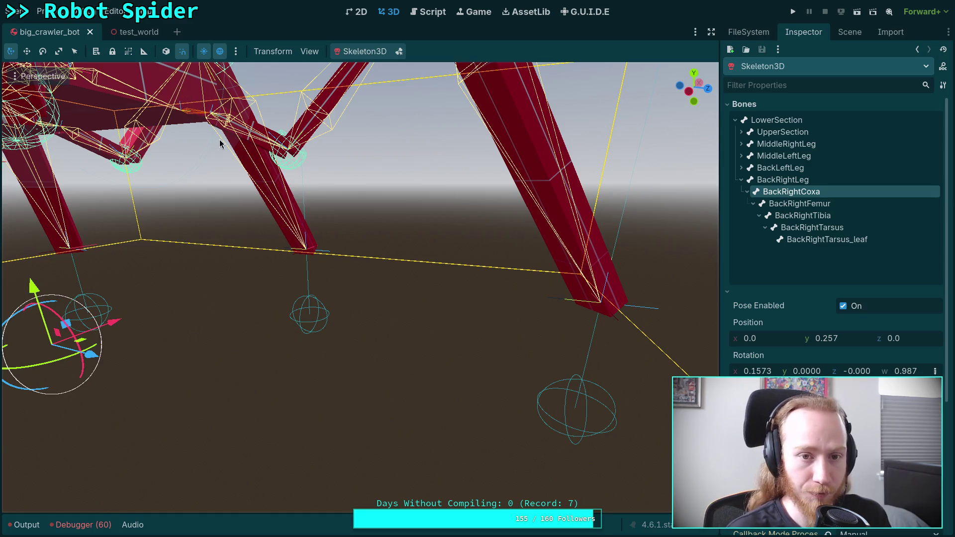
# Zoom out and orbit to wide, overhead and closer angles of the spider, then return to the script.
pyautogui.scroll(3, 219, 139)
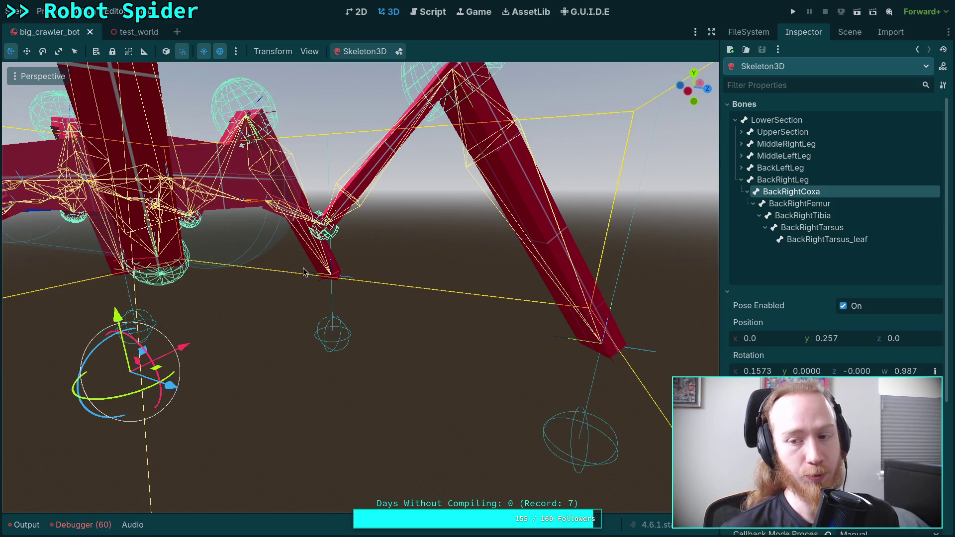
pyautogui.scroll(3, 342, 230)
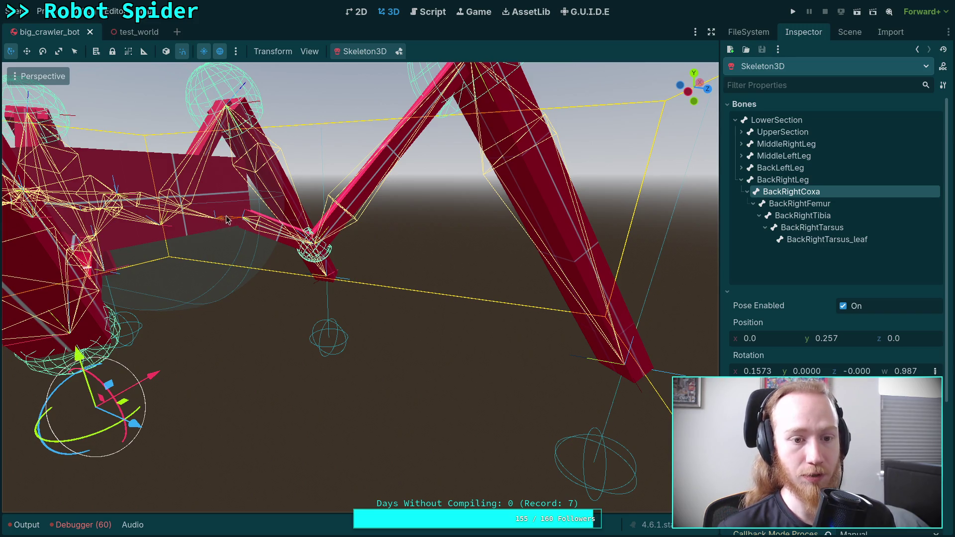
pyautogui.moveTo(225, 221)
pyautogui.mouseDown()
pyautogui.moveTo(252, 202)
pyautogui.moveTo(229, 229)
pyautogui.mouseUp()
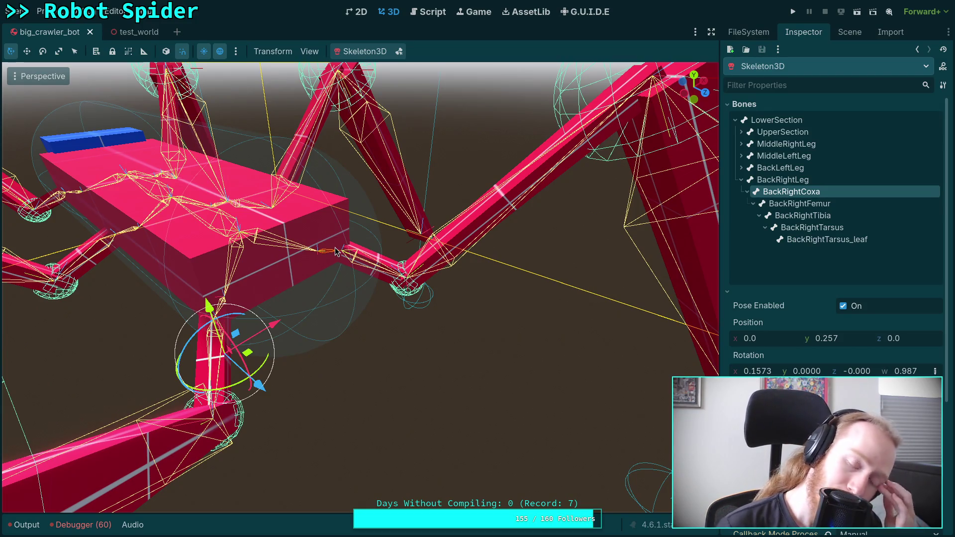
pyautogui.moveTo(358, 288)
pyautogui.mouseDown()
pyautogui.moveTo(298, 239)
pyautogui.moveTo(350, 274)
pyautogui.mouseUp()
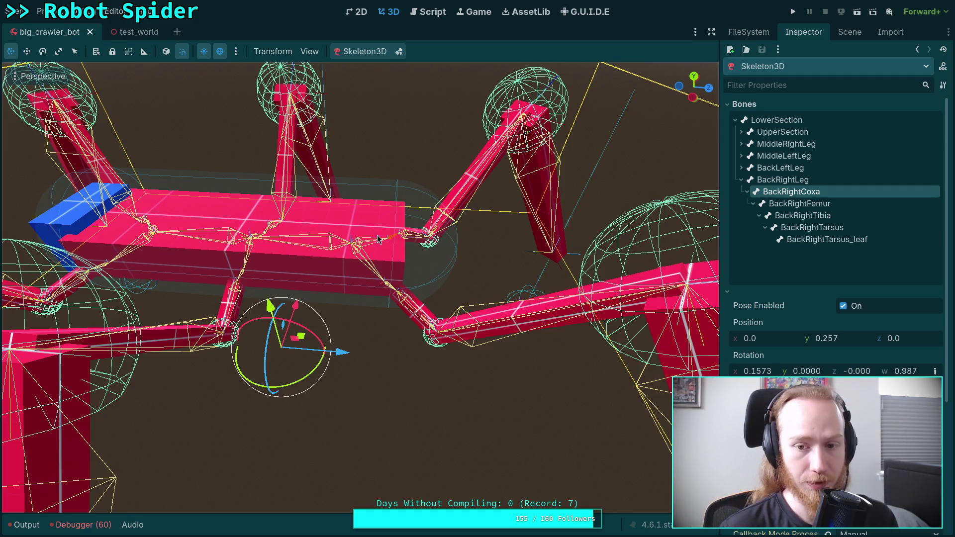
pyautogui.moveTo(539, 271); pyautogui.dragTo(465, 256)
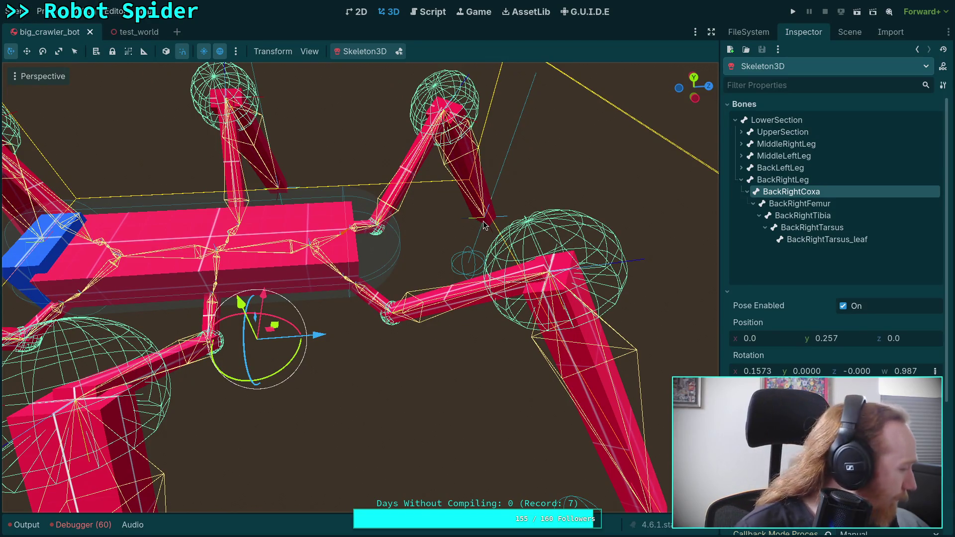
pyautogui.moveTo(482, 228)
pyautogui.mouseDown()
pyautogui.moveTo(460, 231)
pyautogui.moveTo(479, 228)
pyautogui.mouseUp()
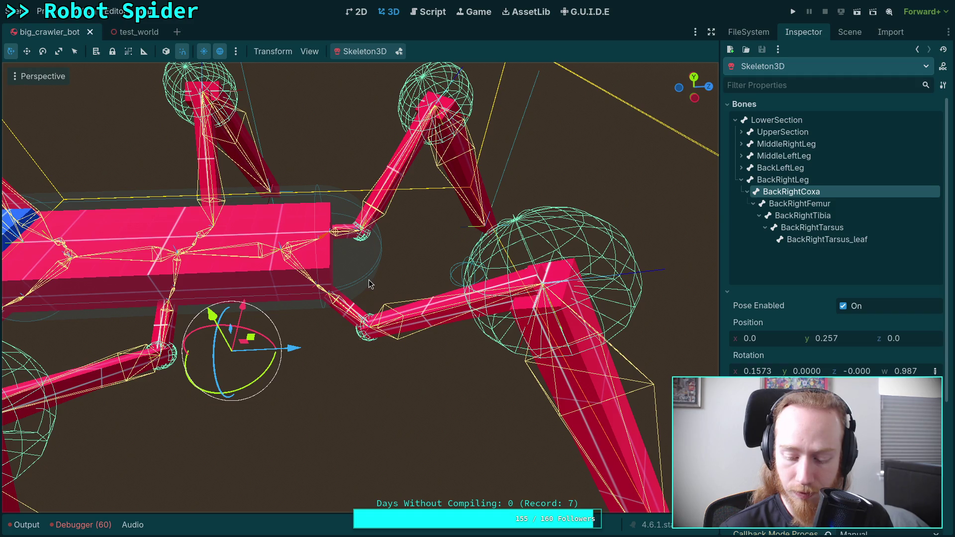
pyautogui.click(427, 15)
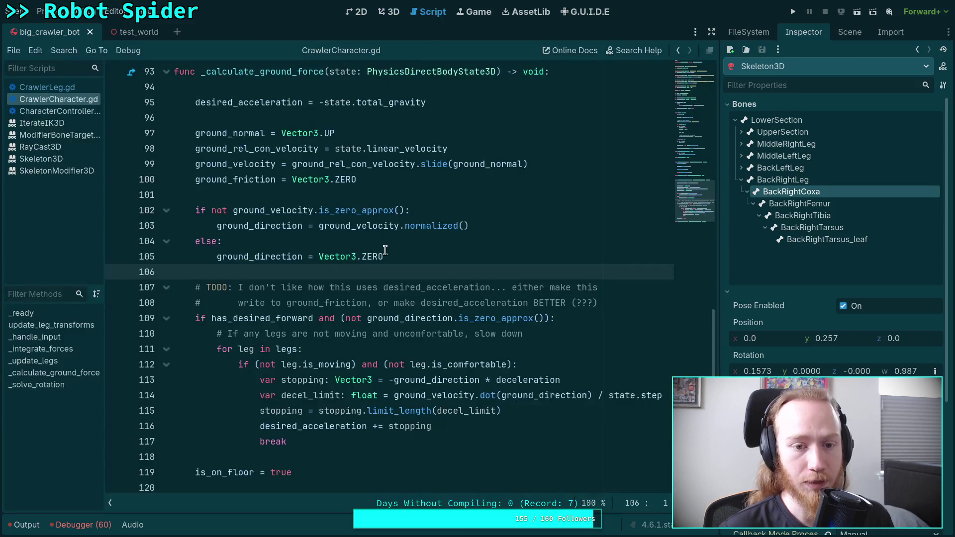
# Reopen CrawlerCharacter.gd, scroll up to _integrate_forces and place the caret on its lines.
pyautogui.click(27, 87)
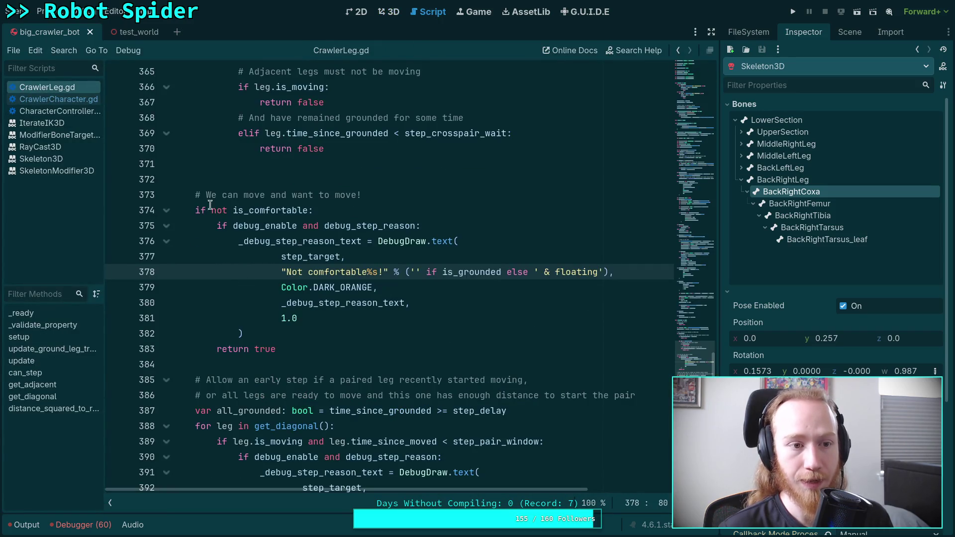
pyautogui.click(64, 110)
pyautogui.click(68, 100)
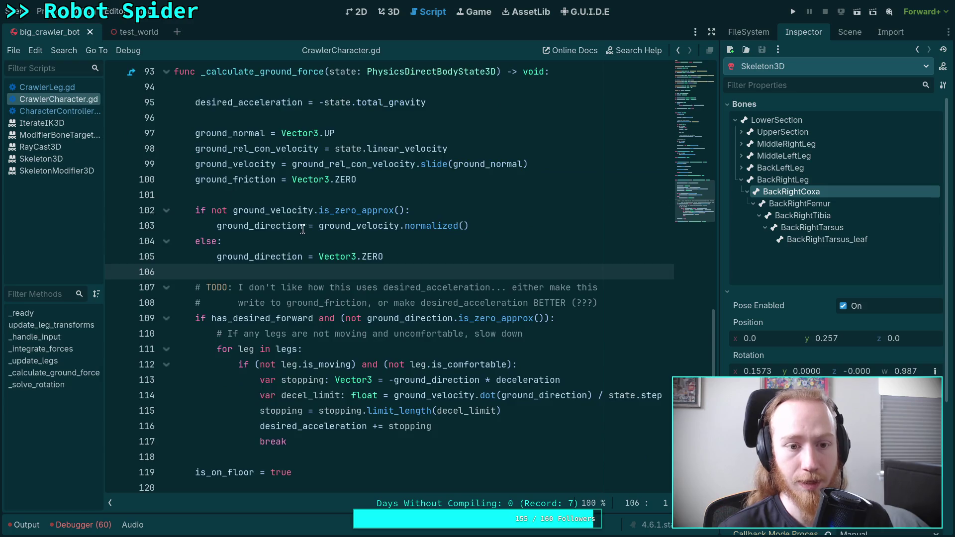
pyautogui.scroll(6, 300, 228)
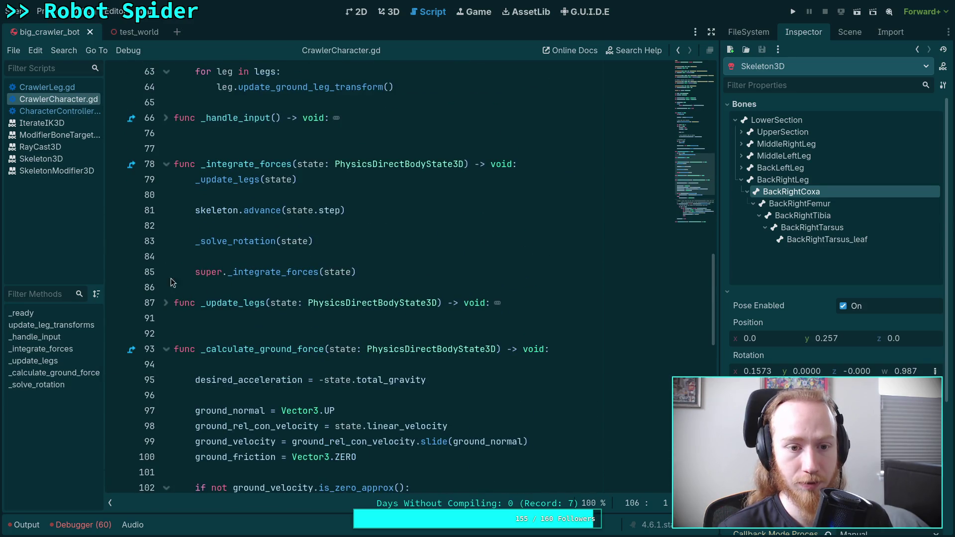
pyautogui.click(226, 214)
pyautogui.click(204, 181)
pyautogui.click(282, 221)
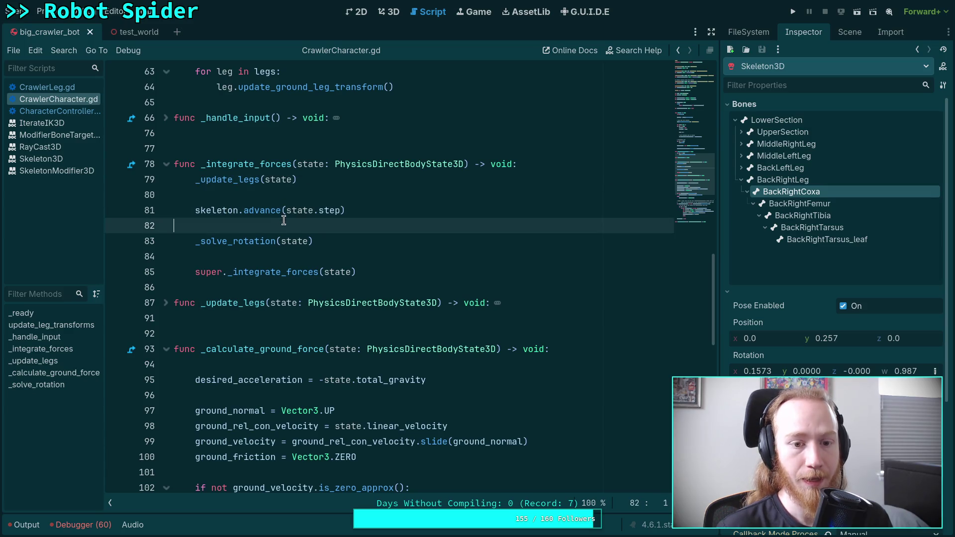
pyautogui.click(341, 265)
pyautogui.click(559, 165)
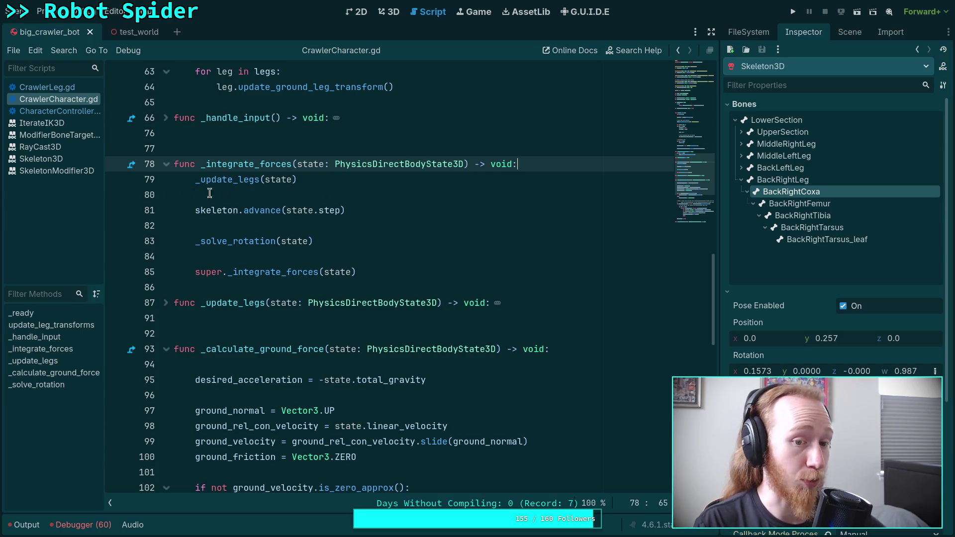
pyautogui.click(61, 87)
pyautogui.scroll(-15, 348, 262)
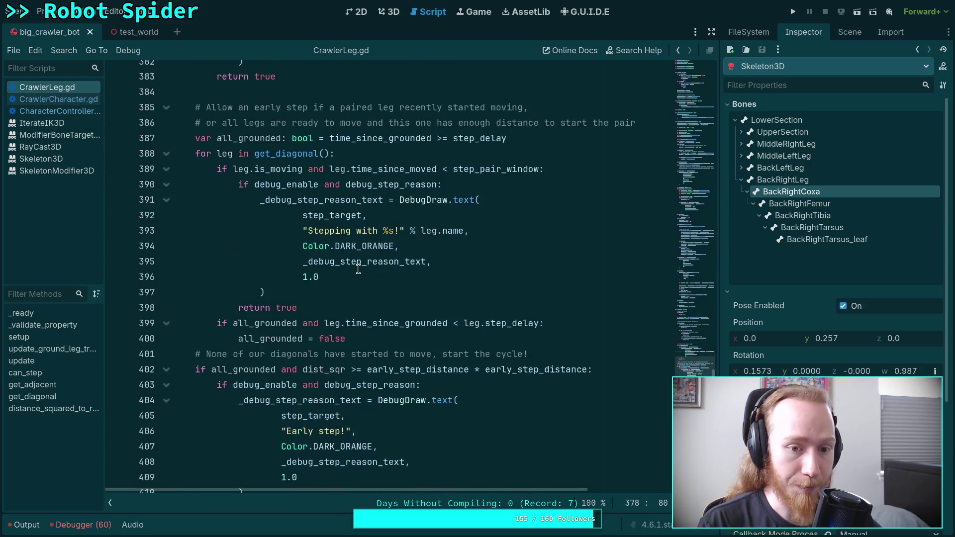
pyautogui.scroll(7, 337, 262)
pyautogui.scroll(20, 337, 262)
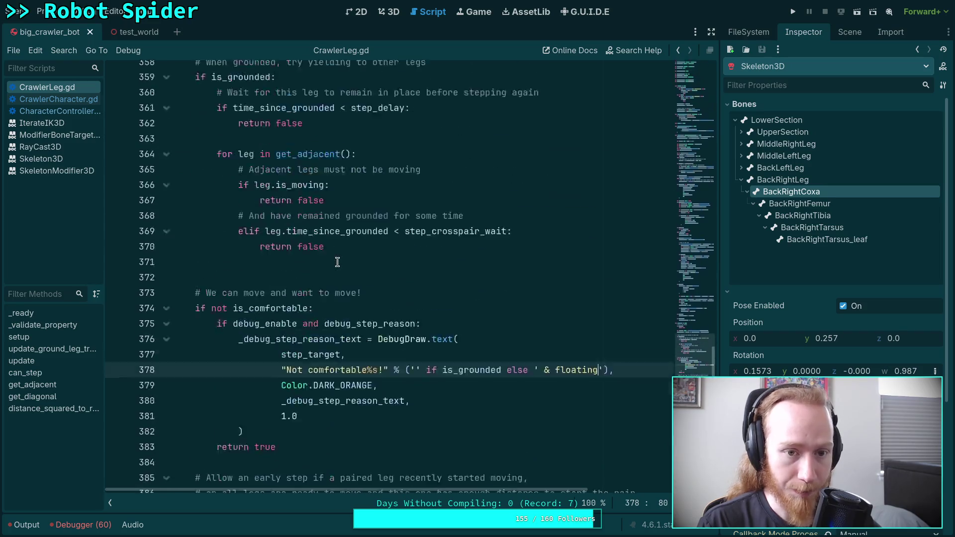
pyautogui.scroll(20, 314, 288)
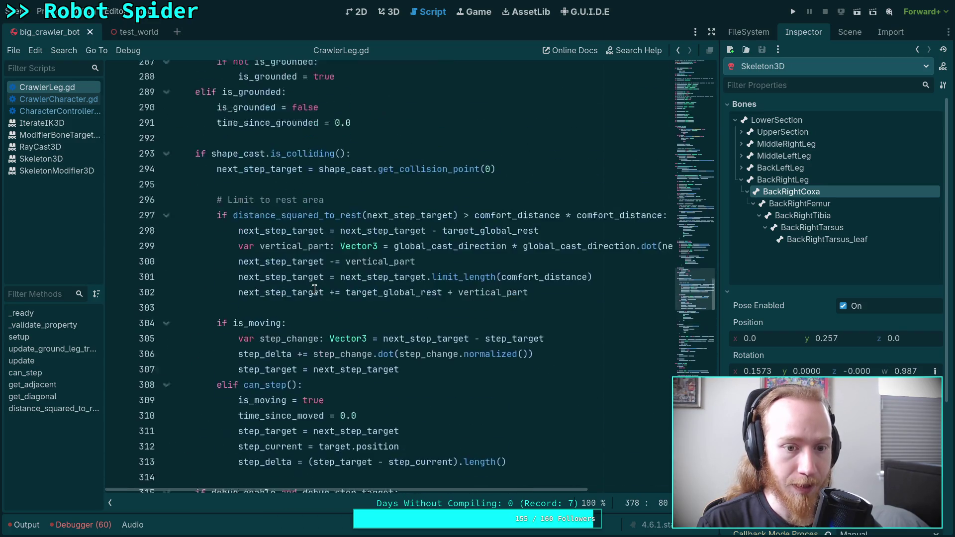
pyautogui.scroll(8, 284, 282)
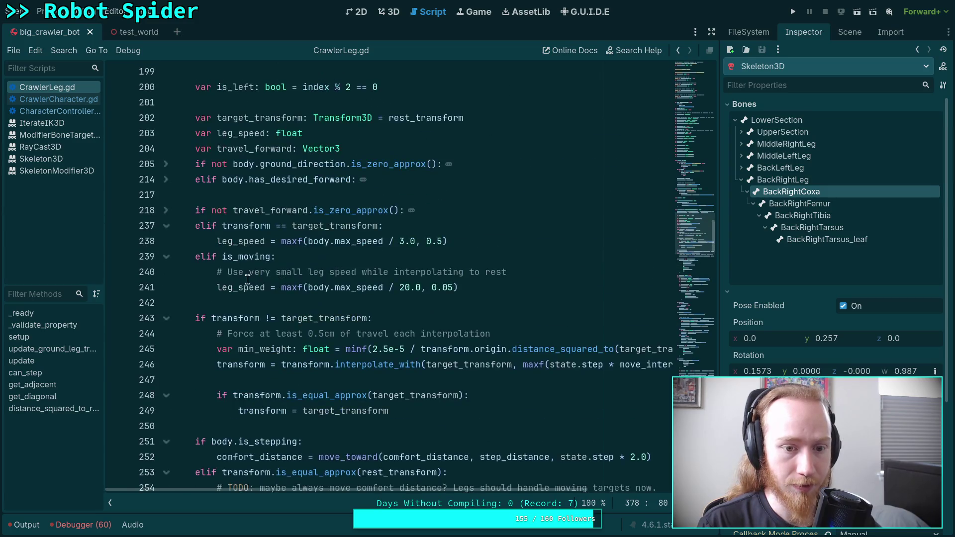
pyautogui.doubleClick(253, 226)
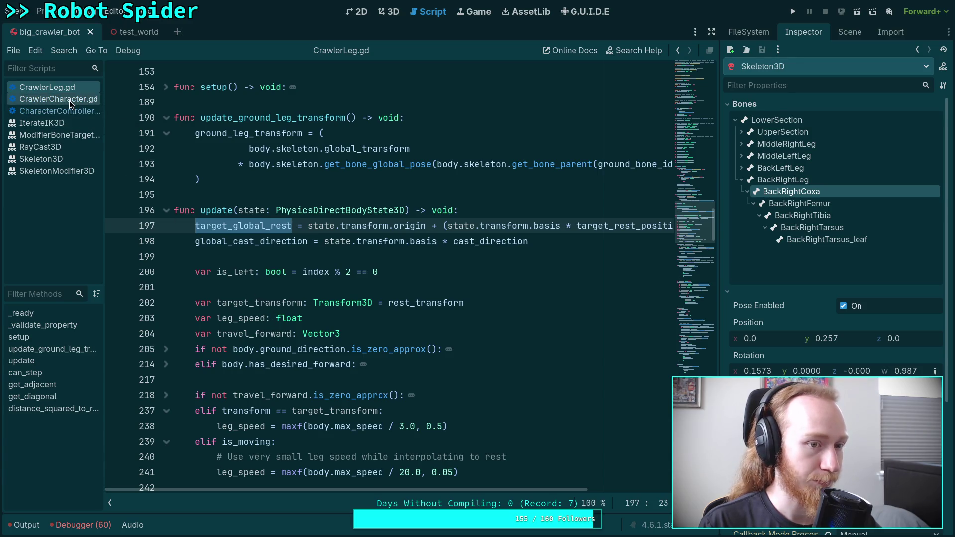
pyautogui.click(541, 209)
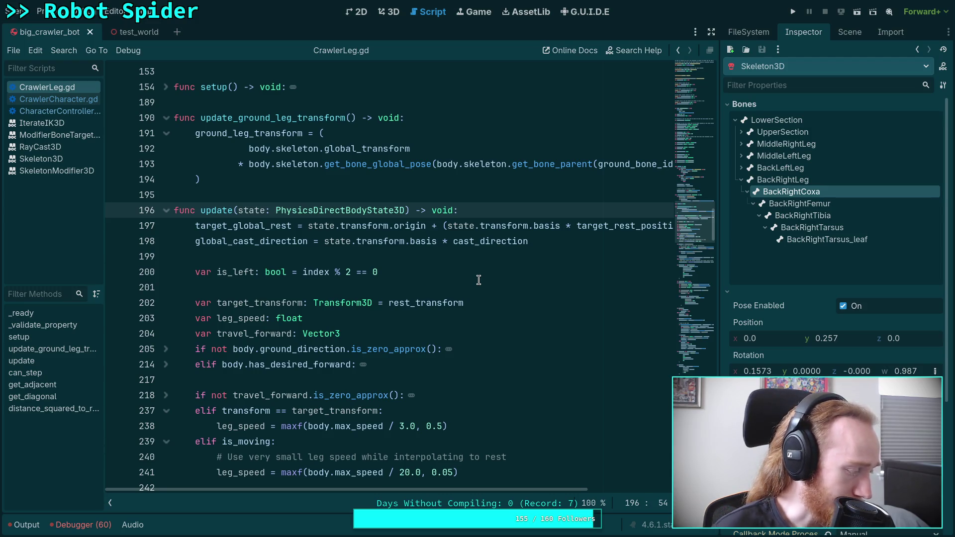
pyautogui.scroll(-2, 478, 288)
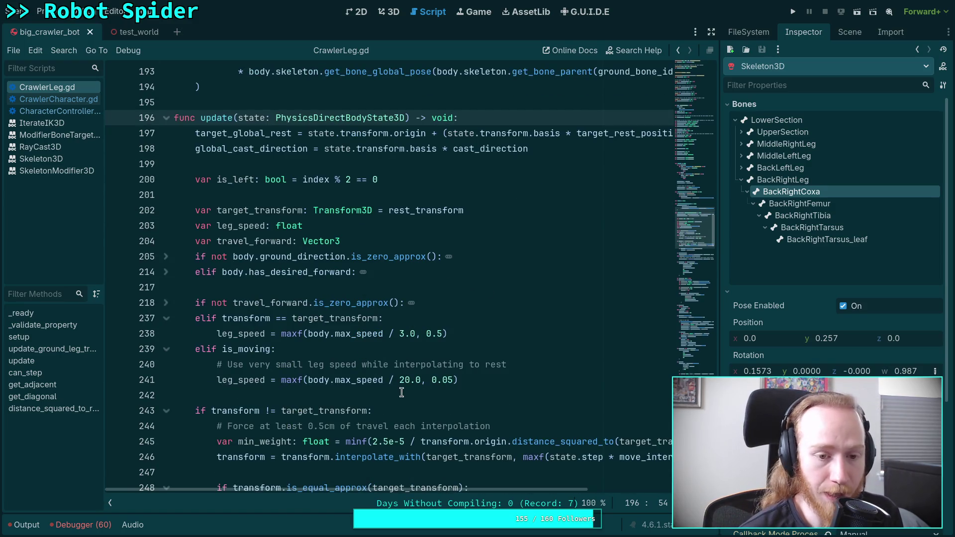
pyautogui.scroll(2, 299, 286)
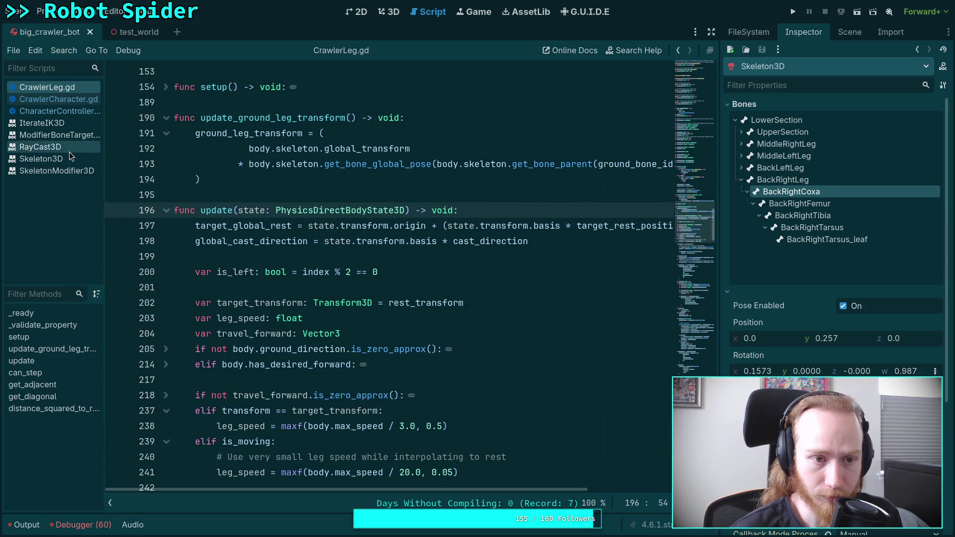
pyautogui.click(69, 102)
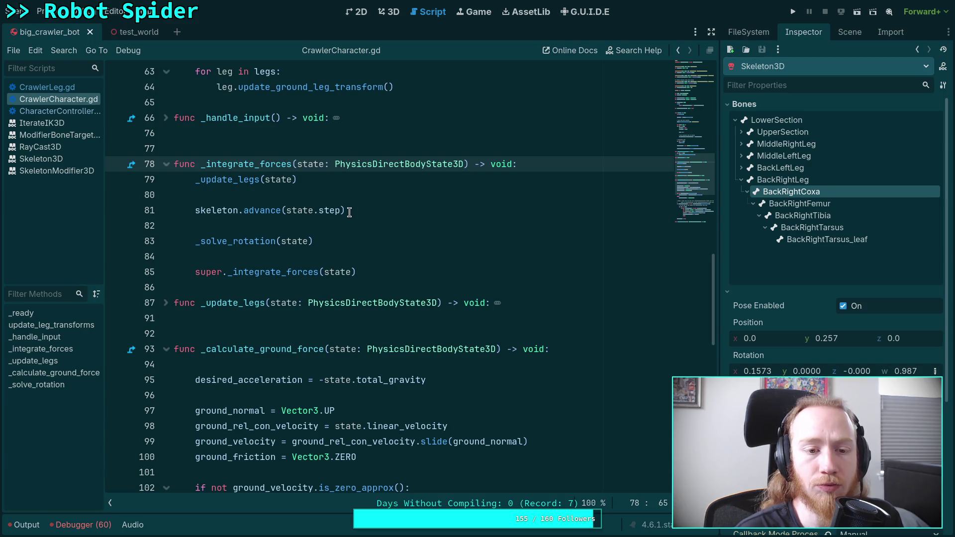
# Select the skeleton.advance(state.step) line and view the advance call's documentation.
pyautogui.click(361, 211)
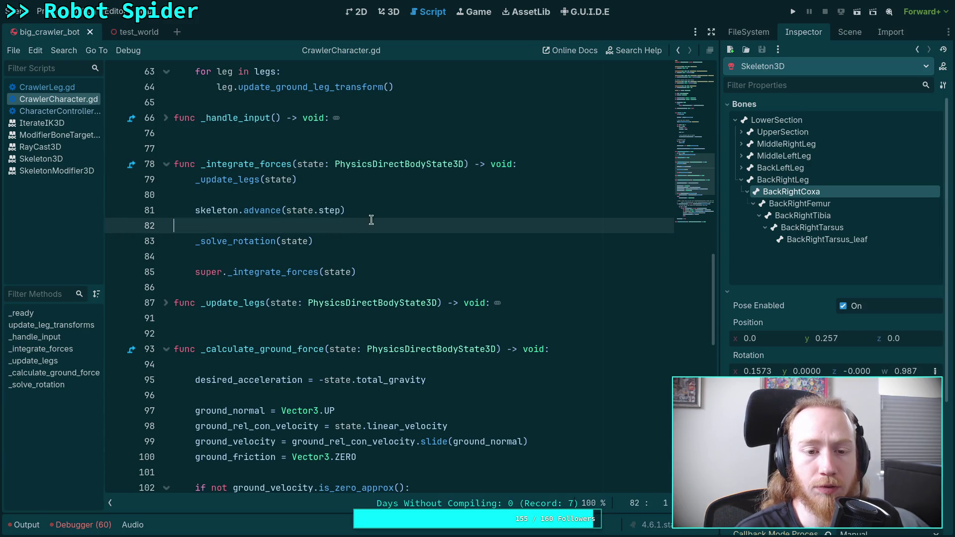
pyautogui.press('Up')
pyautogui.tripleClick(290, 209)
pyautogui.click(240, 210)
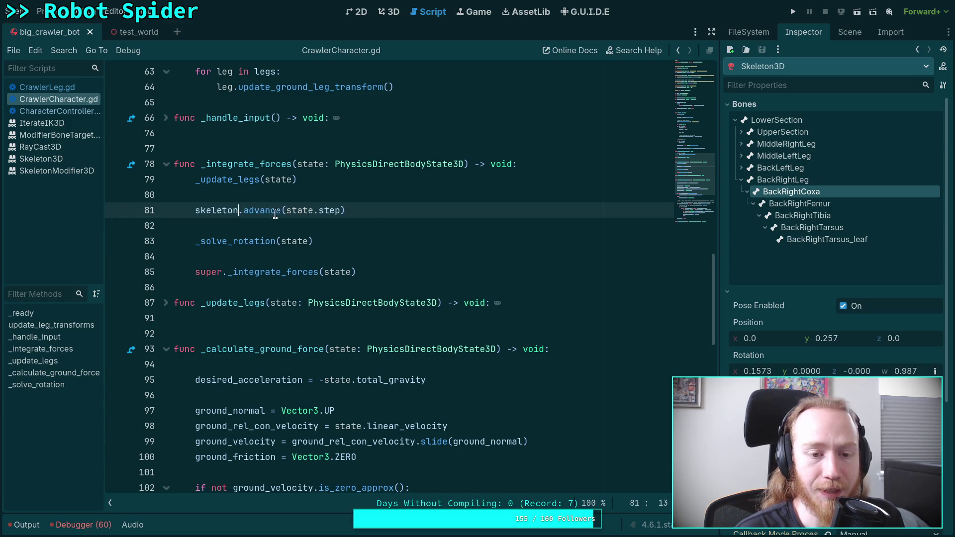
pyautogui.moveTo(254, 208)
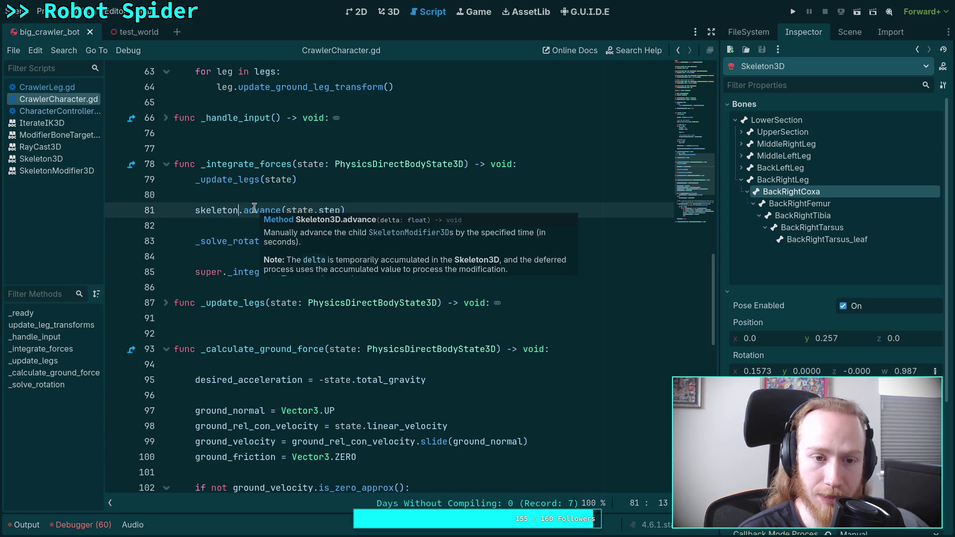
# Unfold the _update_legs function at line 87 and read through its body to line 91.
pyautogui.click(160, 301)
pyautogui.click(166, 302)
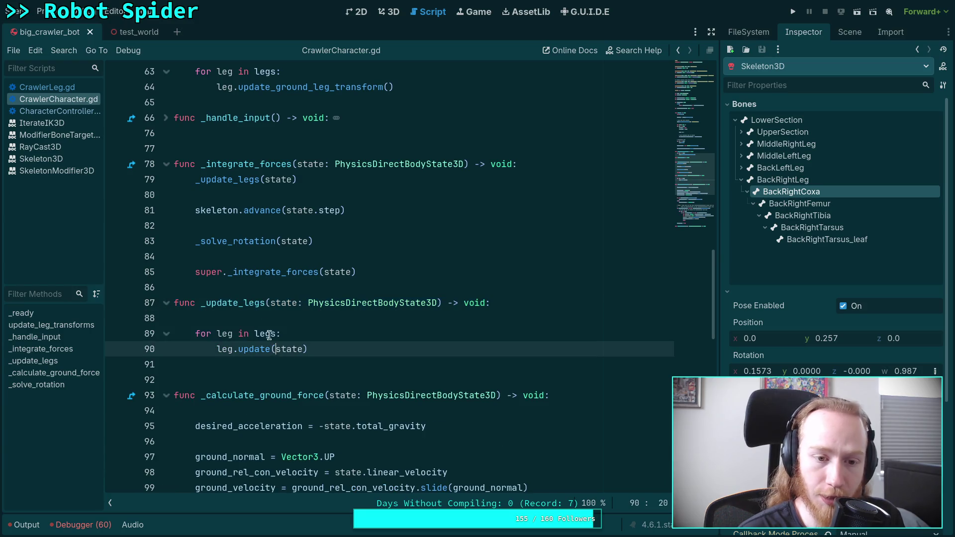
pyautogui.click(281, 210)
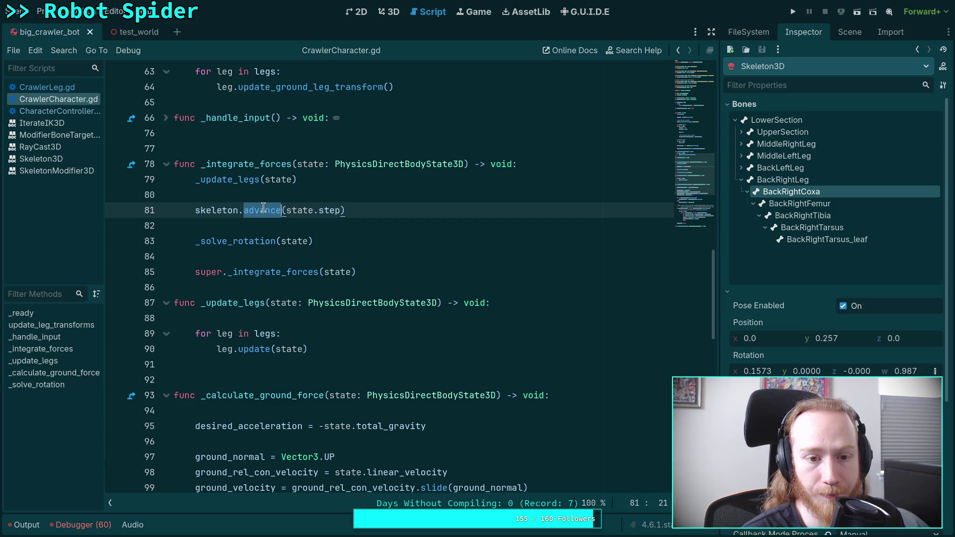
pyautogui.moveTo(256, 210)
pyautogui.scroll(-4, 791, 360)
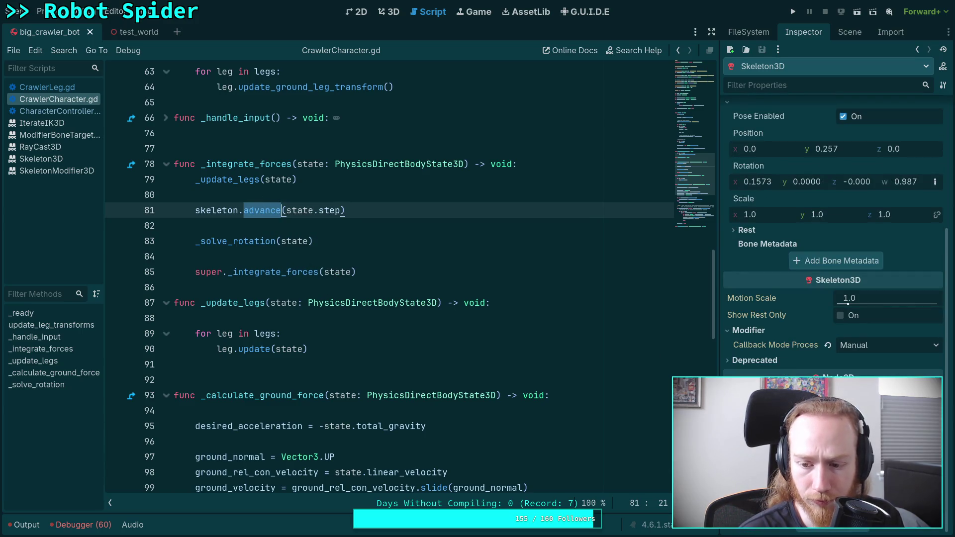
pyautogui.scroll(-3, 833, 248)
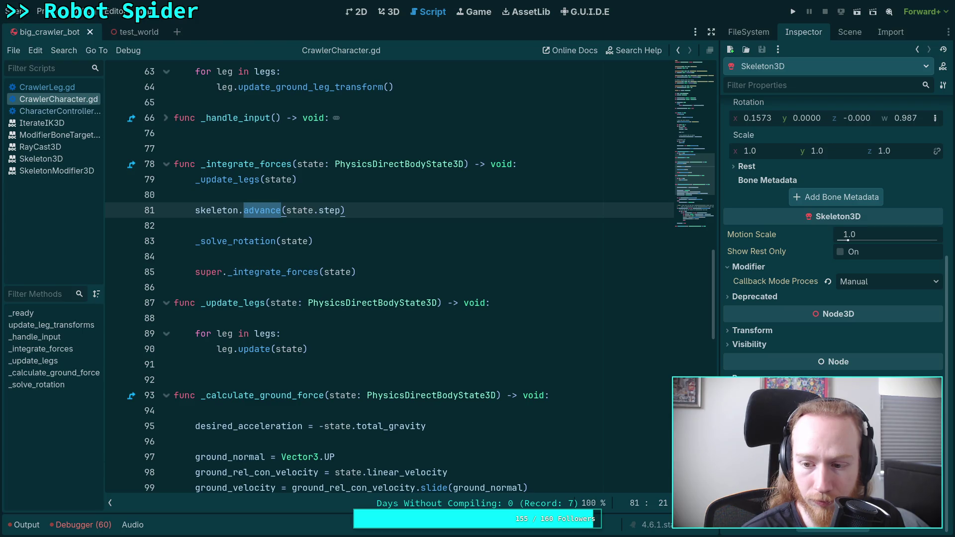
pyautogui.scroll(-1, 833, 249)
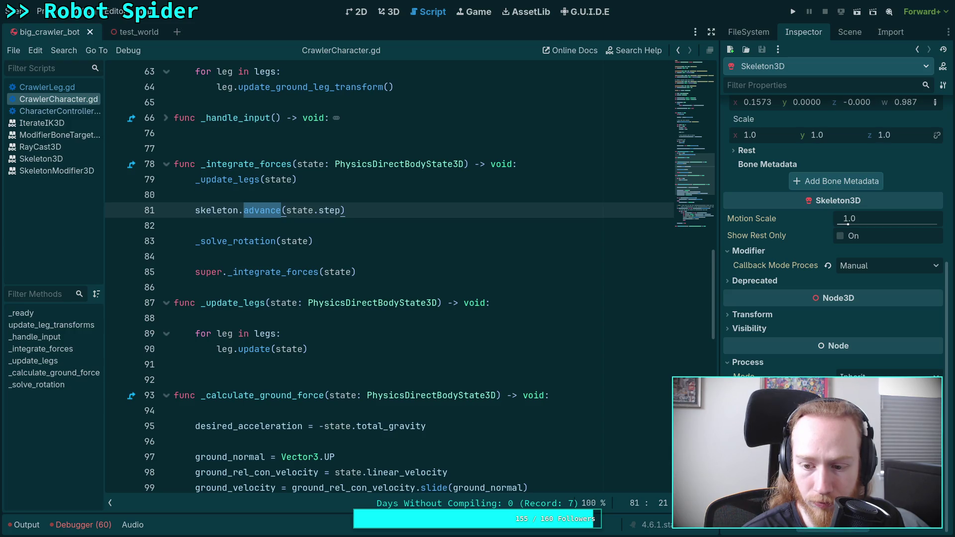
pyautogui.moveTo(751, 435)
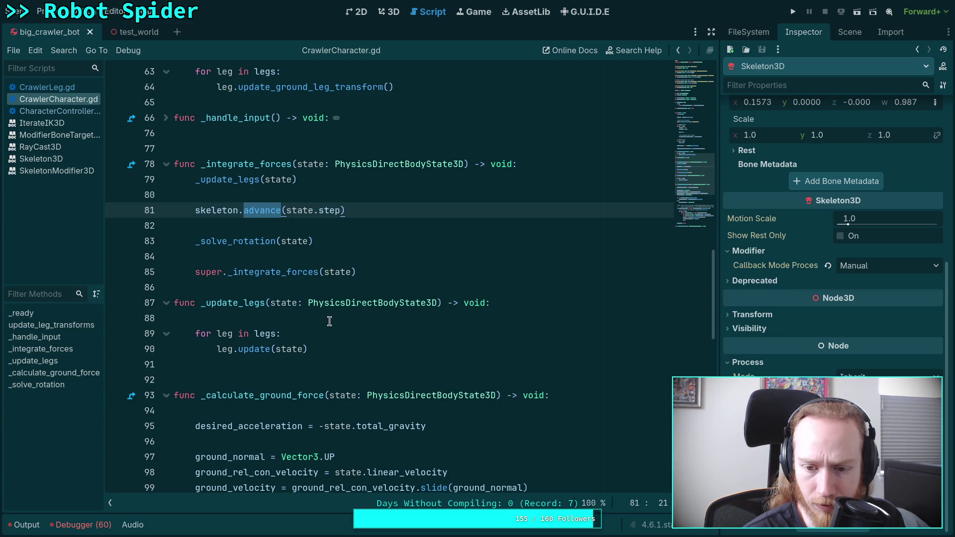
pyautogui.click(278, 363)
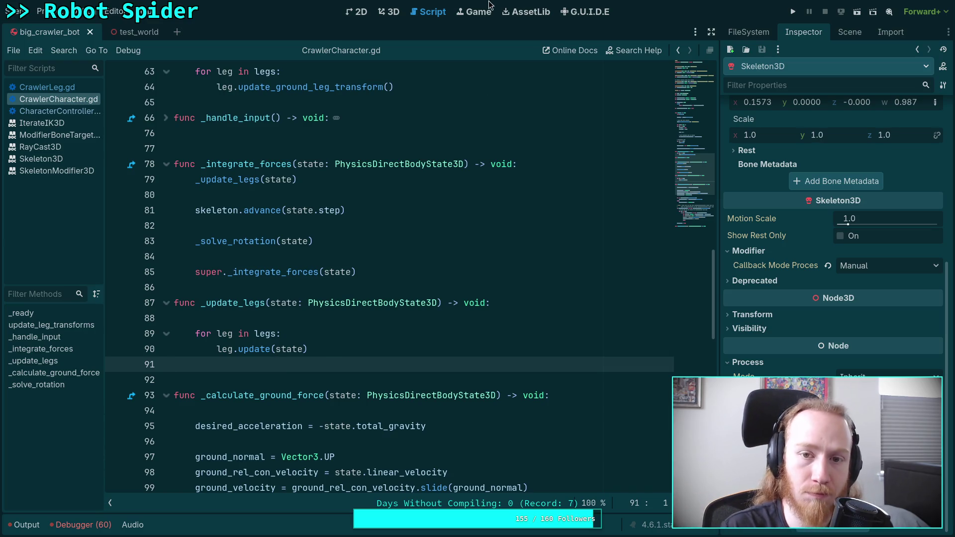
pyautogui.click(391, 12)
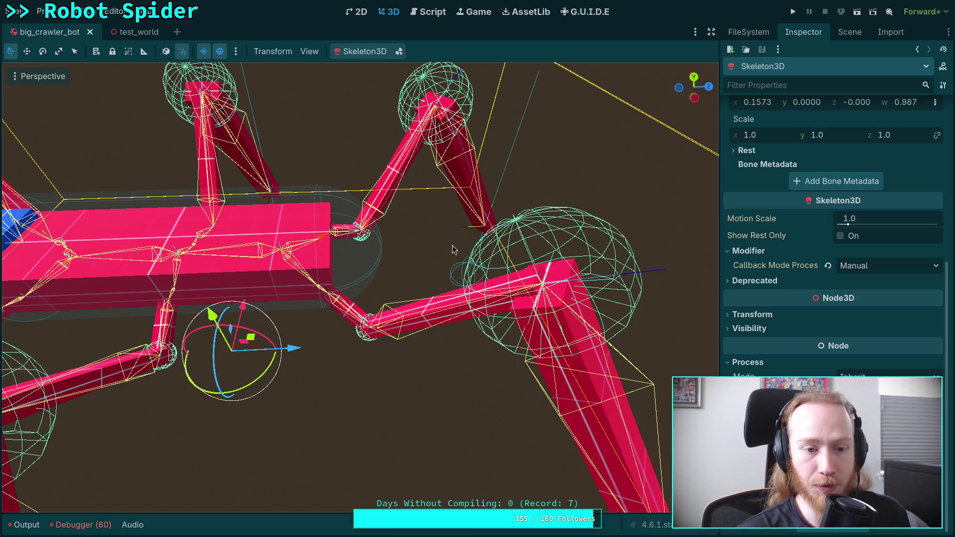
# Orbit the camera to face the spider head-on, body centred with every leg in view.
pyautogui.moveTo(454, 248)
pyautogui.mouseDown()
pyautogui.moveTo(403, 255)
pyautogui.moveTo(403, 269)
pyautogui.mouseUp()
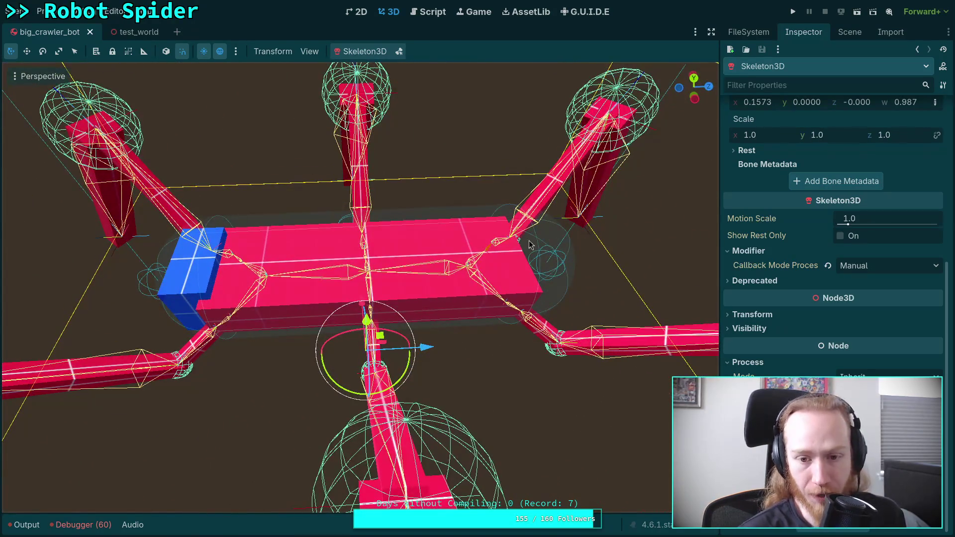
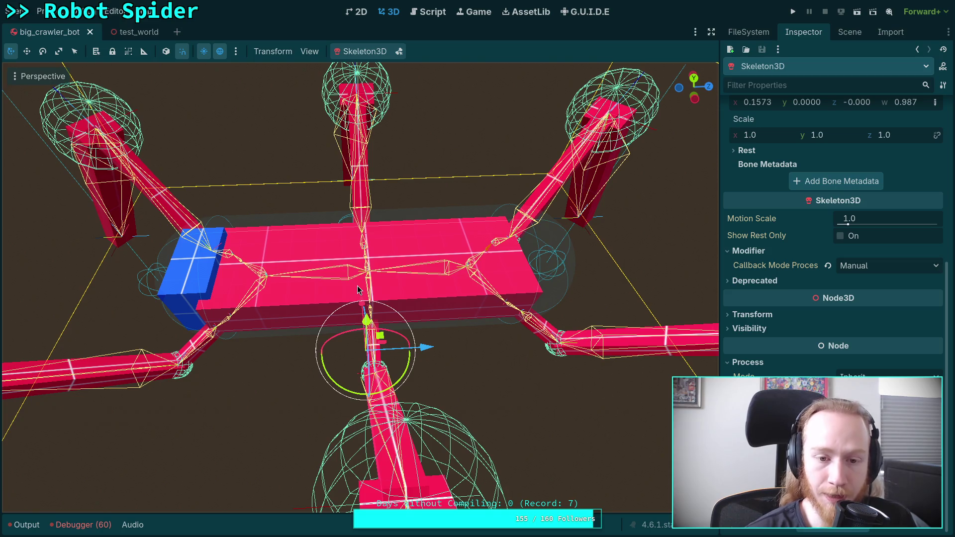
# Delete the skeleton.advance(state.step) line from _integrate_forces in CrawlerCharacter.gd.
pyautogui.scroll(5, 358, 289)
pyautogui.scroll(-8, 360, 283)
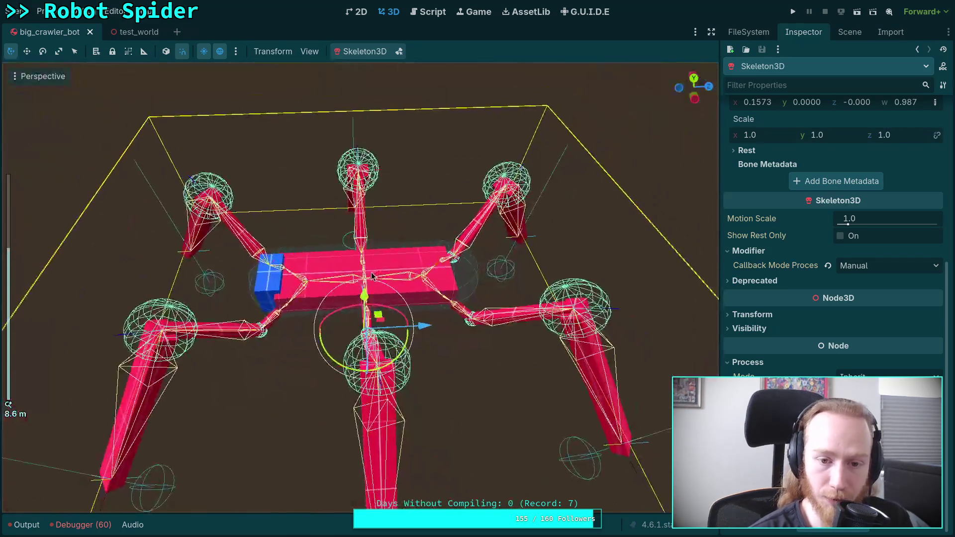
pyautogui.scroll(3, 363, 279)
pyautogui.scroll(-2, 230, 257)
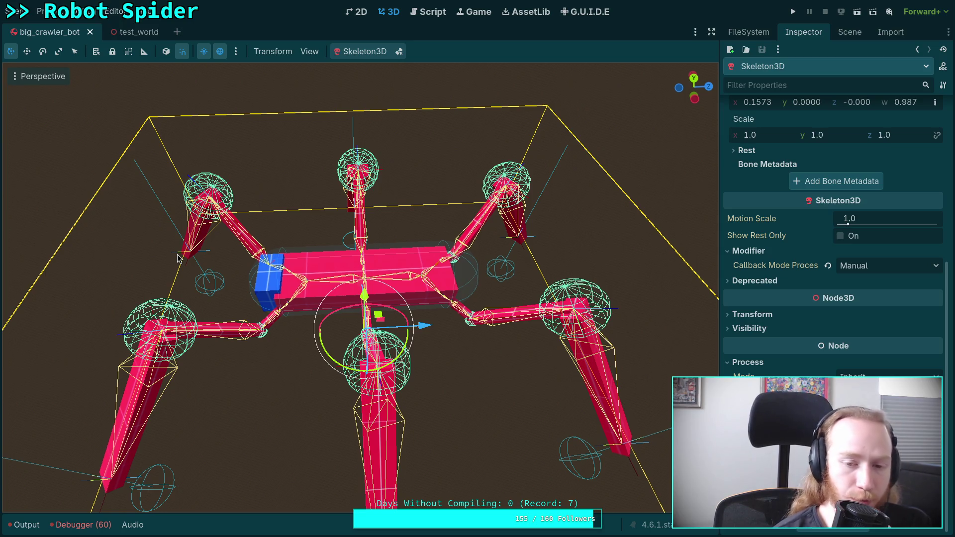
pyautogui.click(425, 14)
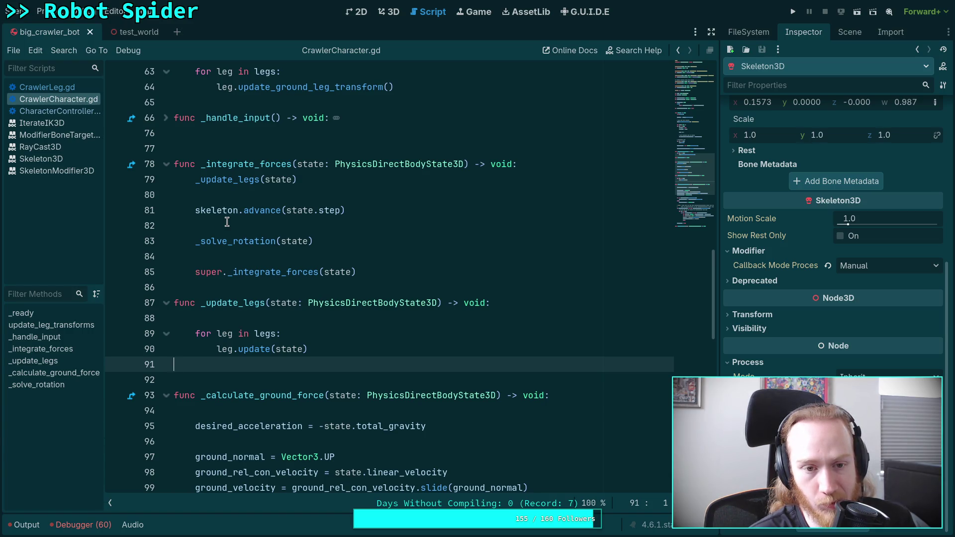
pyautogui.click(391, 209)
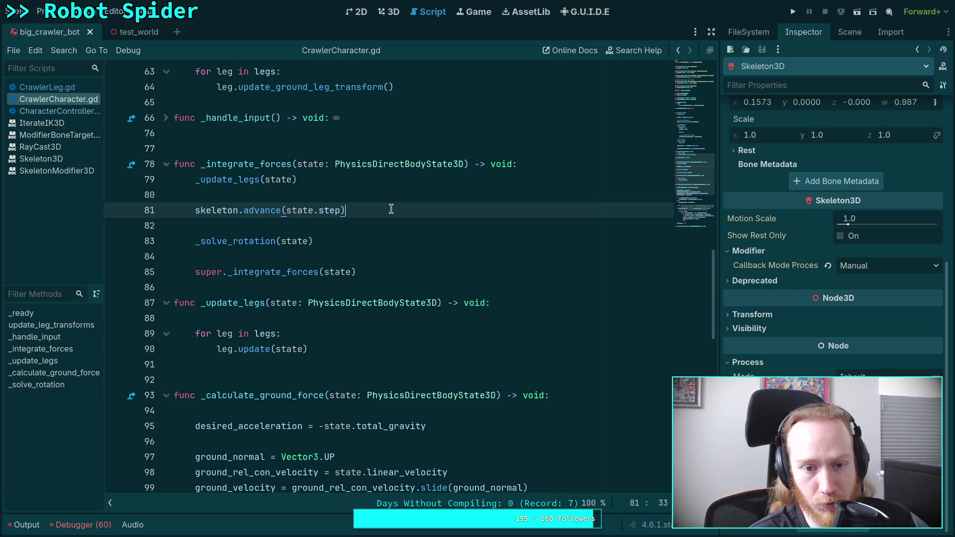
pyautogui.hotkey('shift', 'Up')
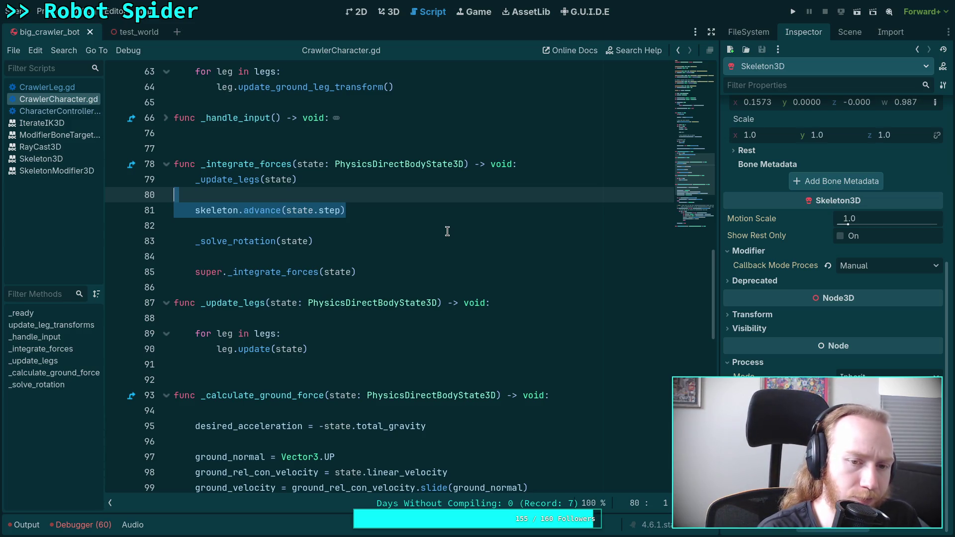
pyautogui.press('Delete')
# Set the skeleton modifiers' Callback Mode Process to Physics, save, and run the game.
pyautogui.scroll(5, 808, 184)
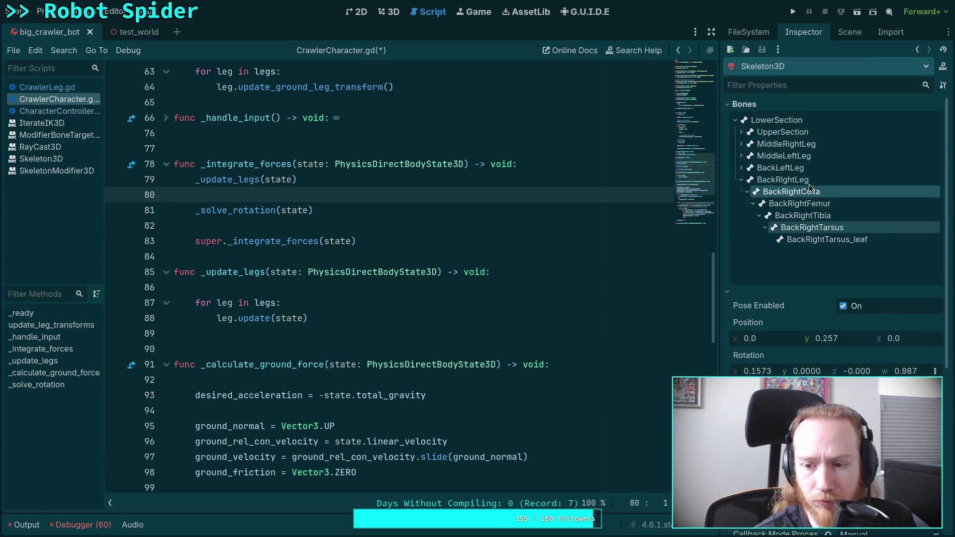
pyautogui.scroll(-5, 825, 214)
pyautogui.click(874, 264)
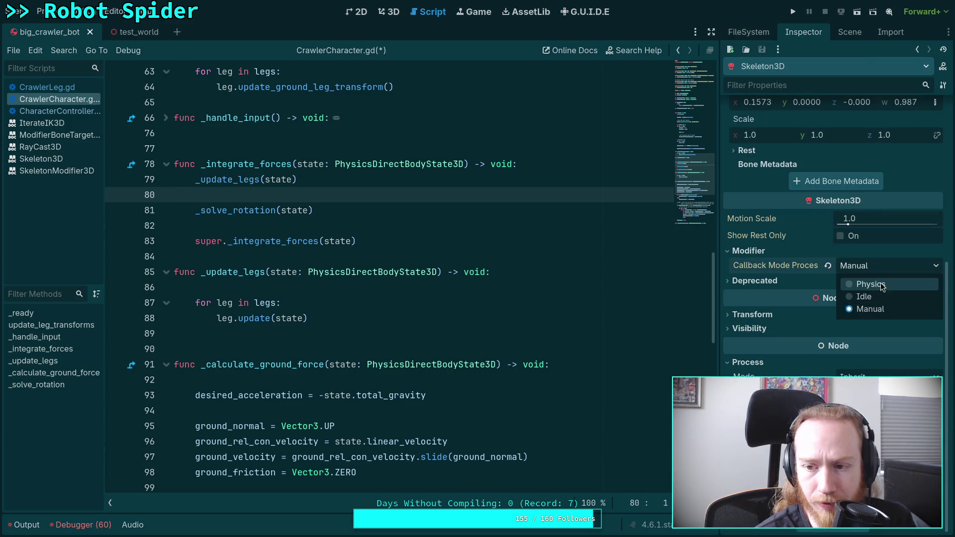
pyautogui.click(881, 287)
pyautogui.hotkey('ctrl', 's')
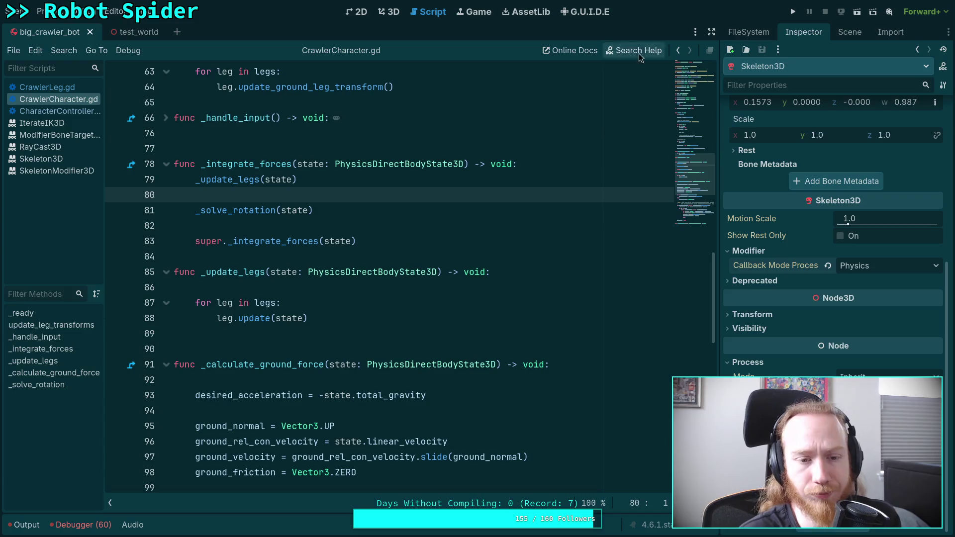
pyautogui.press('F5')
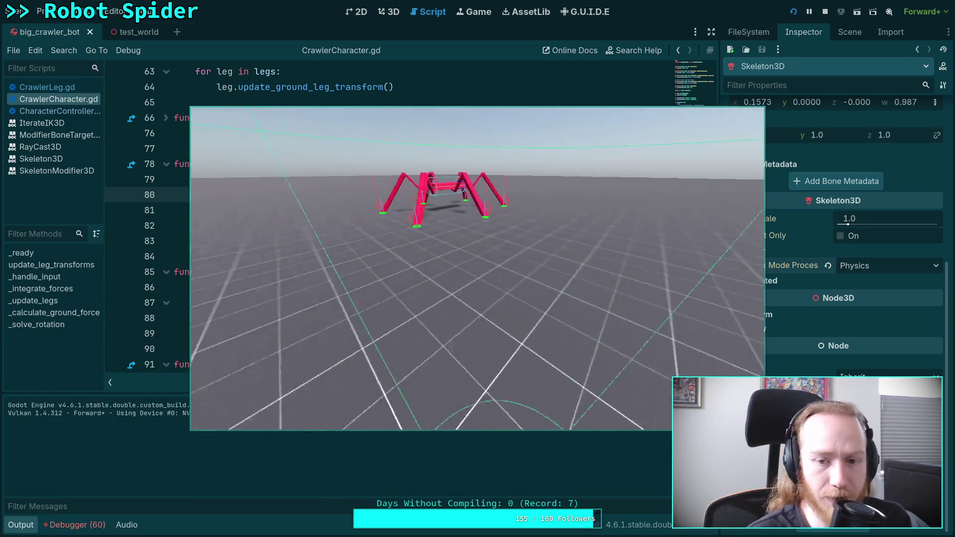
# Stop the game and lower the CCDIK3D solver's Max Iterations from 3 to 2.
pyautogui.click(825, 12)
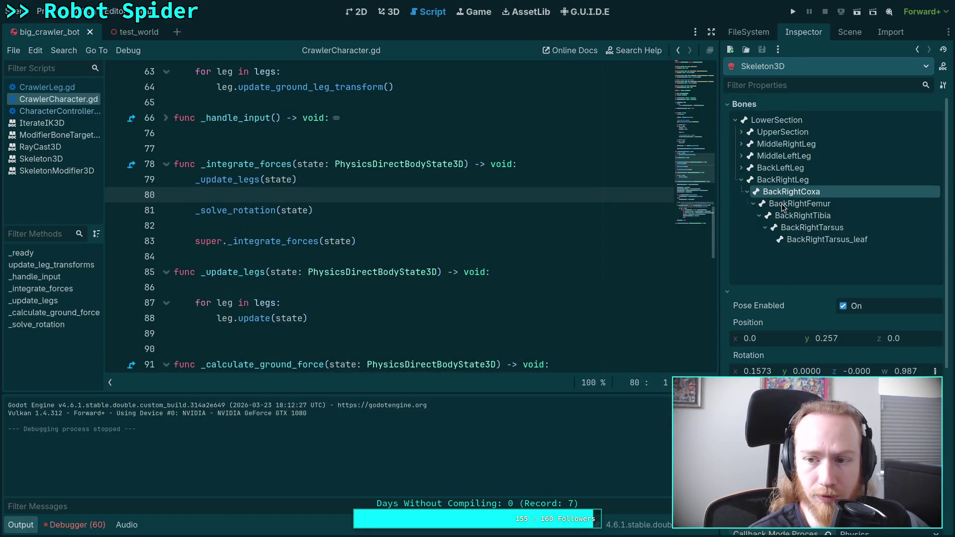
pyautogui.scroll(-5, 739, 326)
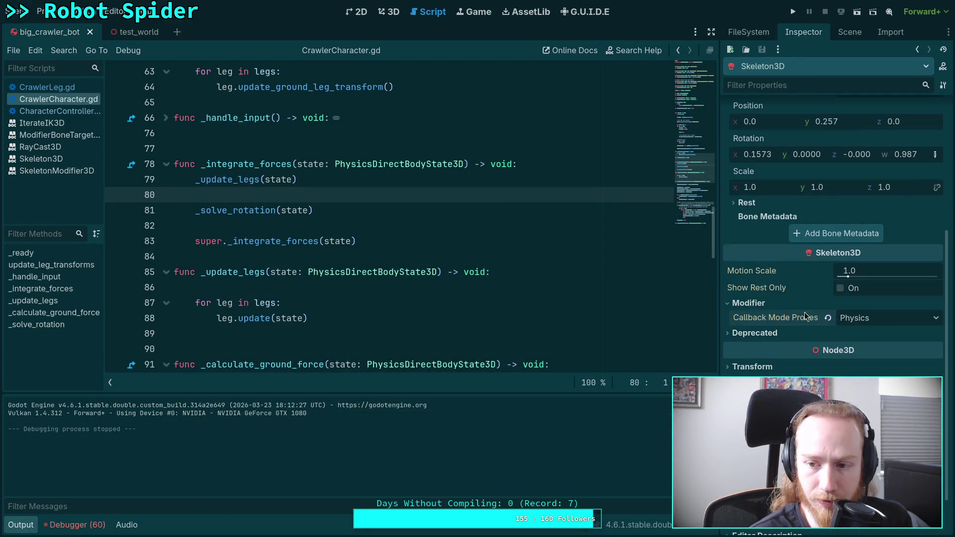
pyautogui.scroll(5, 789, 305)
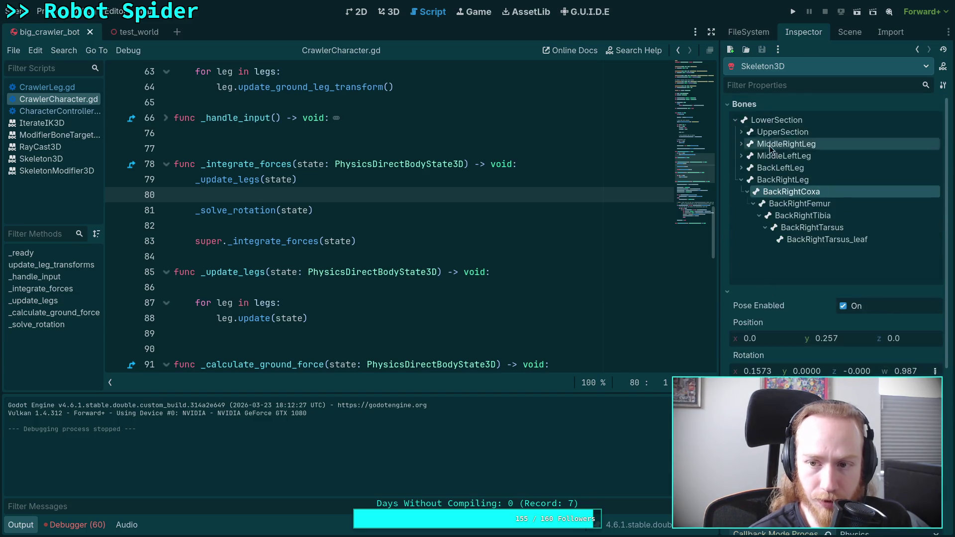
pyautogui.click(845, 33)
pyautogui.click(777, 121)
pyautogui.click(794, 31)
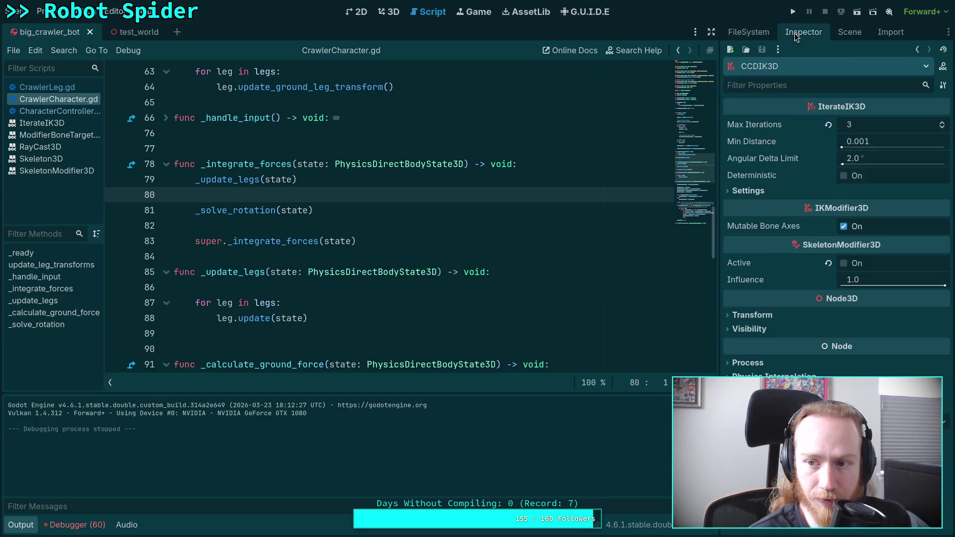
pyautogui.click(941, 127)
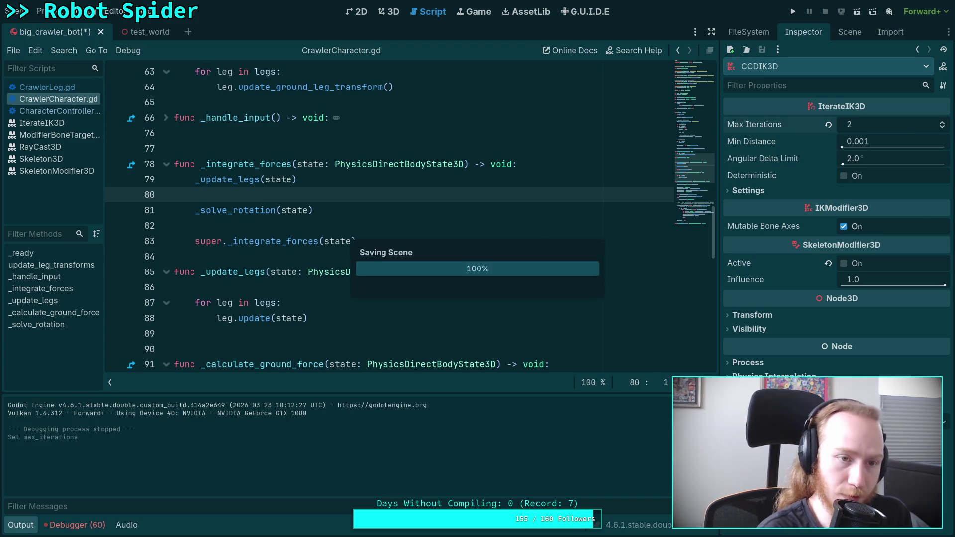
# Run the game fullscreen to test the spider's walking, then exit back to the node tree.
pyautogui.click(793, 11)
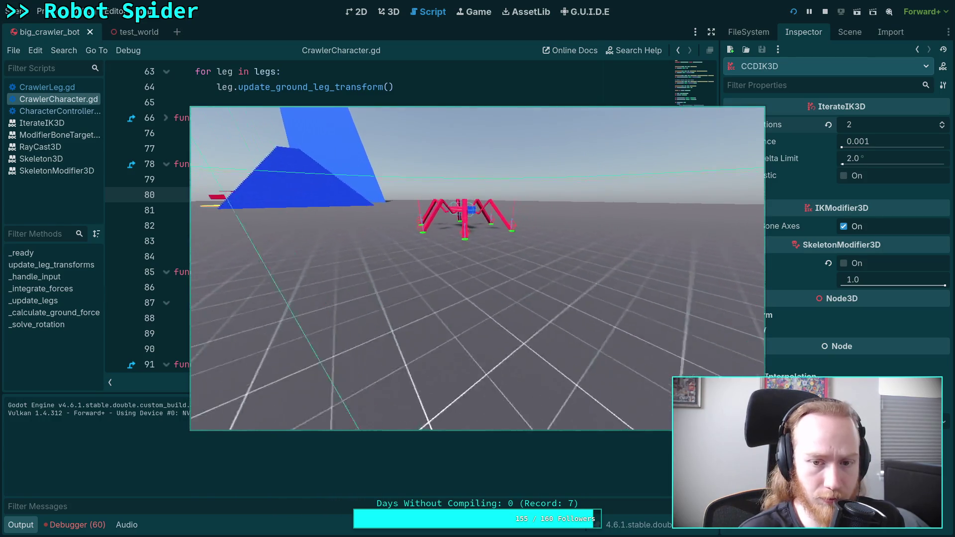
pyautogui.press('F11')
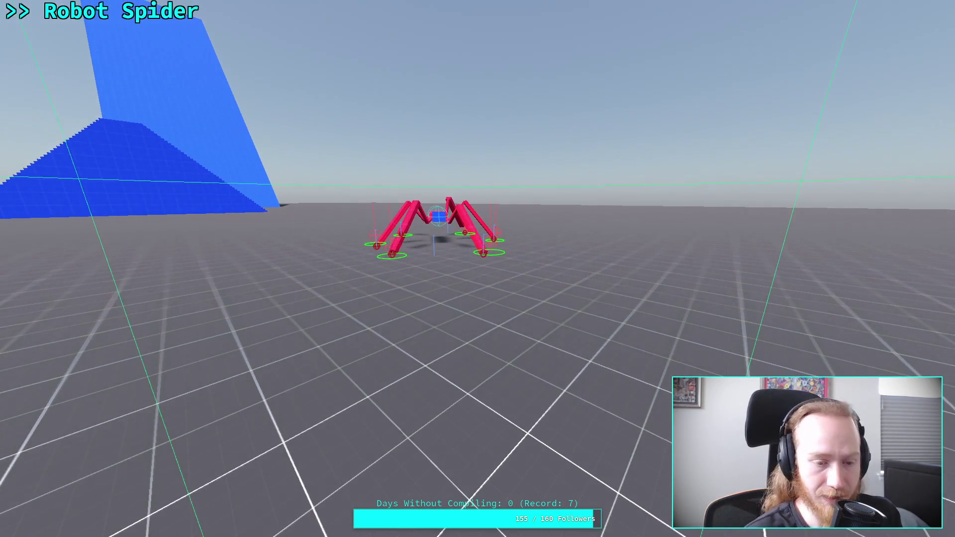
pyautogui.press('Escape')
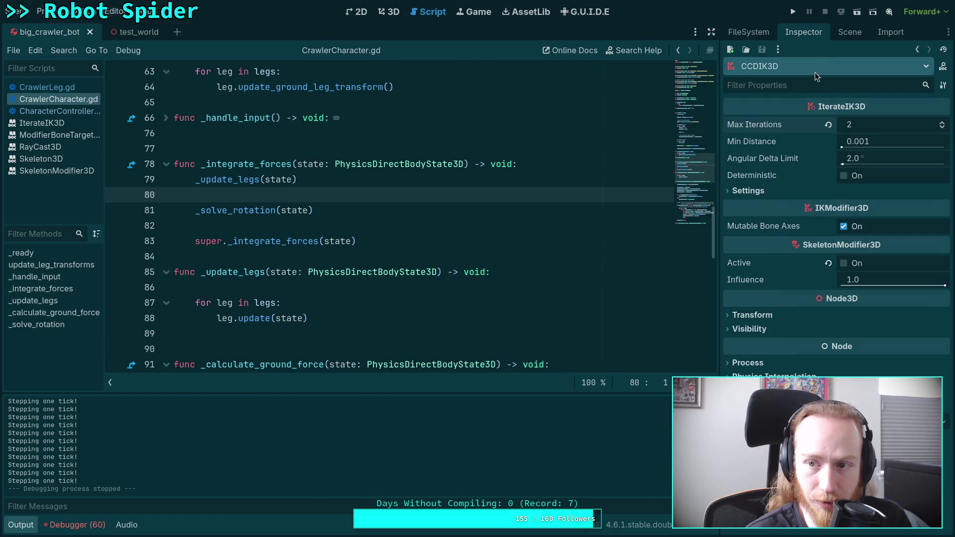
pyautogui.click(814, 69)
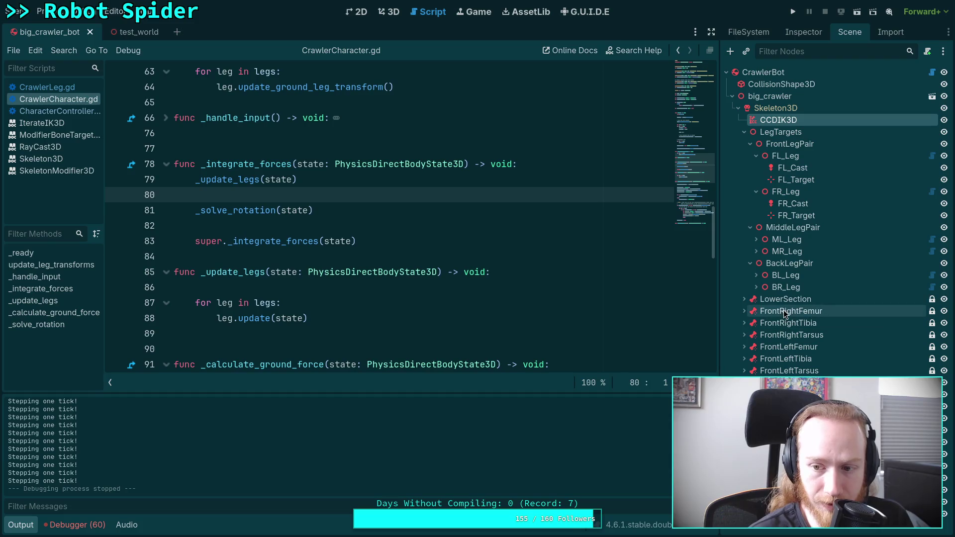
# Inspect the CCDIK3D solver's properties, briefly expanding its per-leg target settings.
pyautogui.click(744, 132)
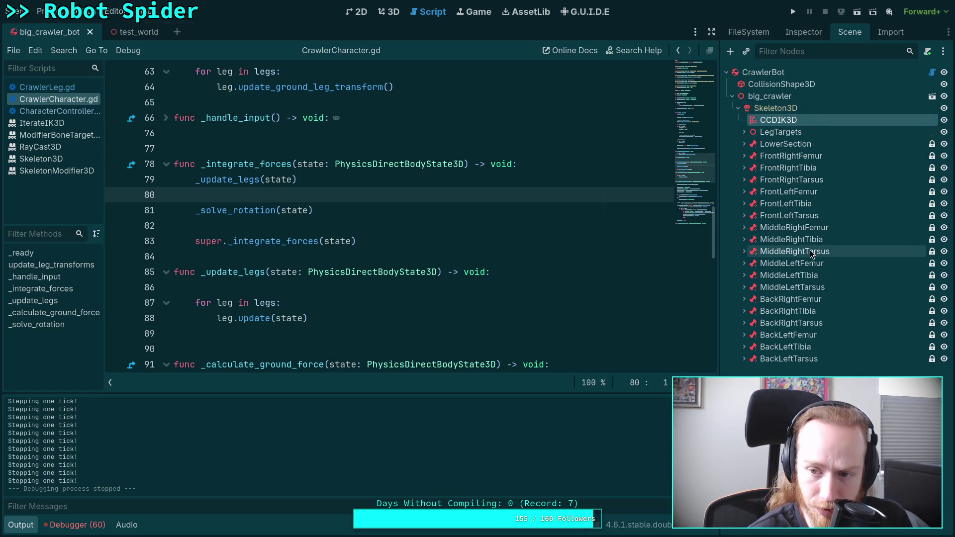
pyautogui.scroll(4, 398, 258)
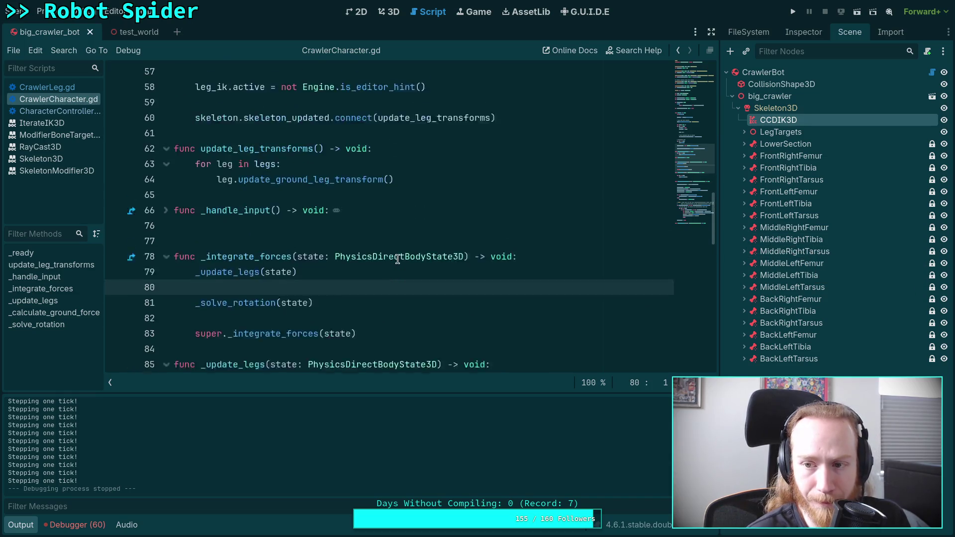
pyautogui.scroll(-3, 397, 258)
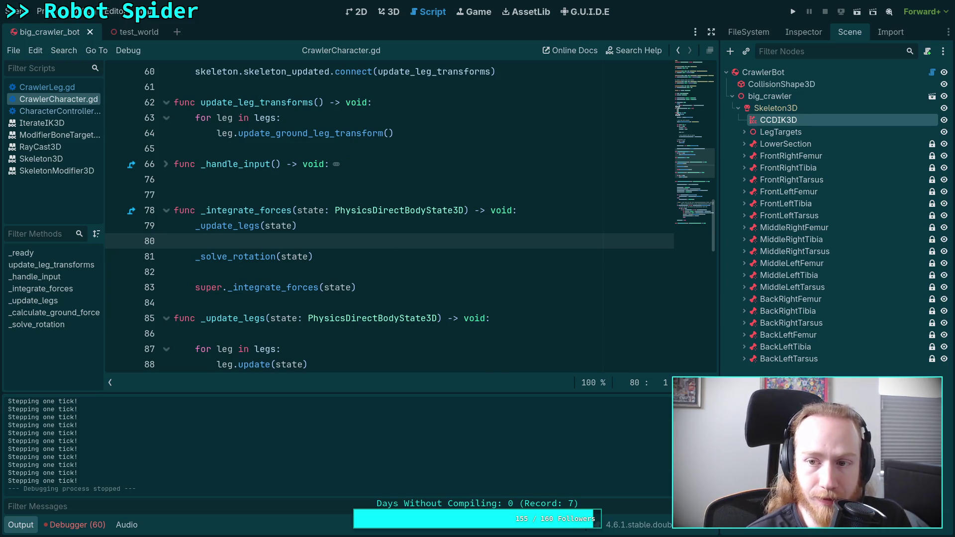
pyautogui.click(794, 109)
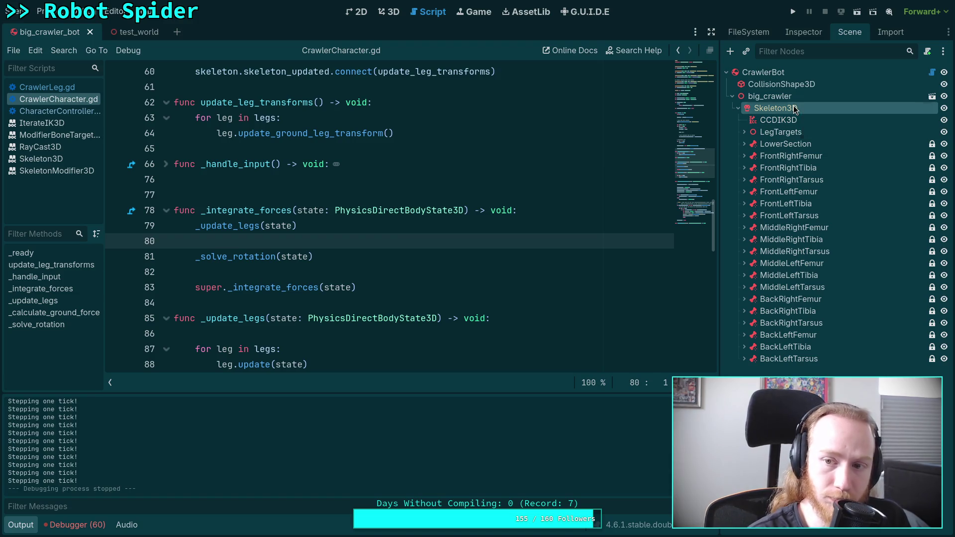
pyautogui.click(810, 122)
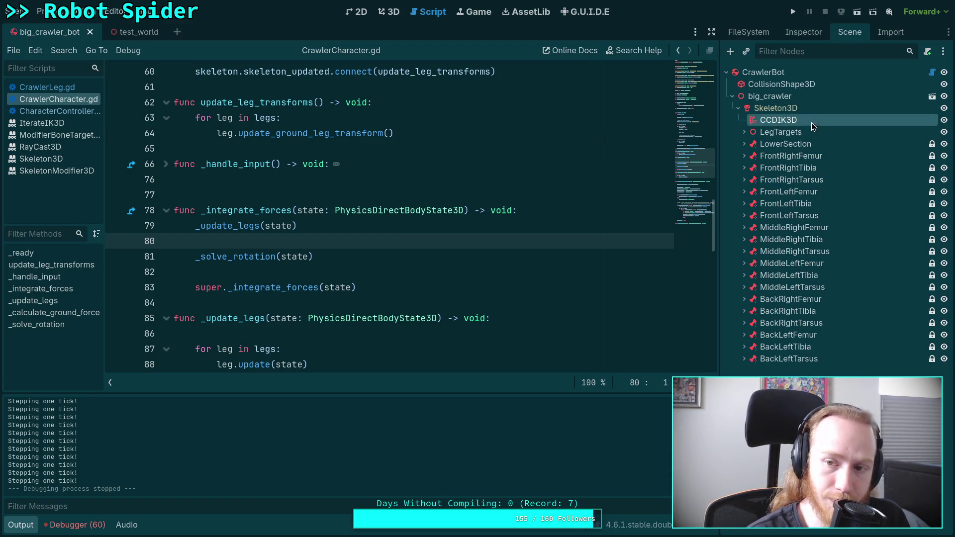
pyautogui.click(794, 35)
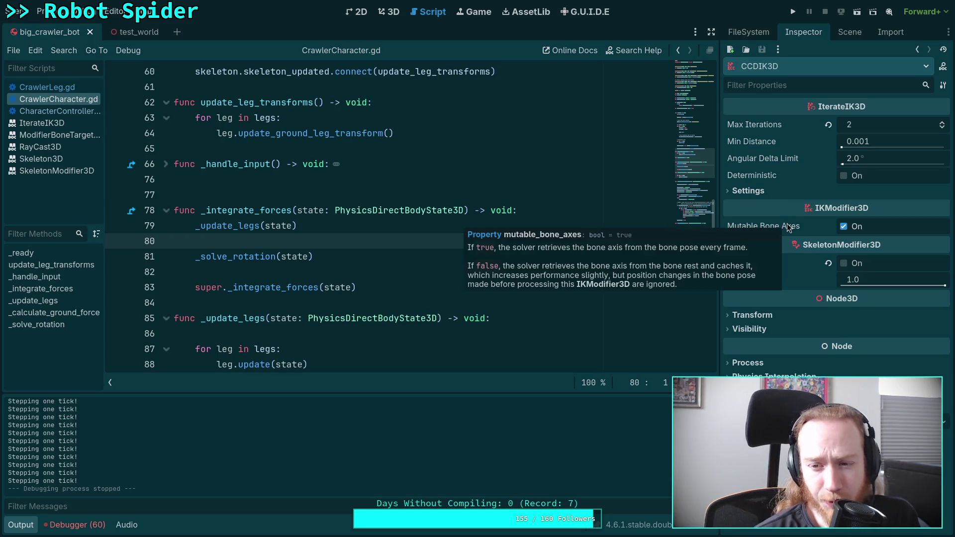
pyautogui.moveTo(808, 285)
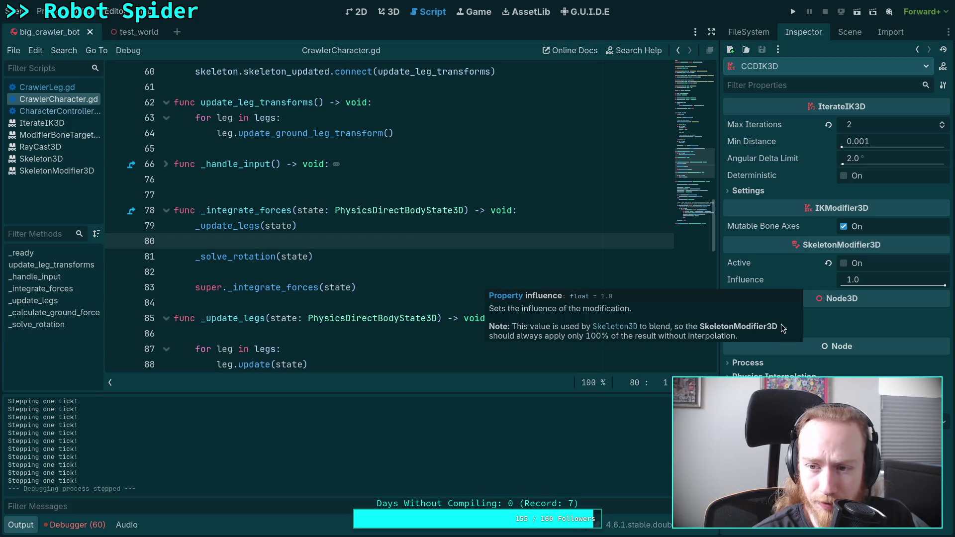
pyautogui.click(748, 190)
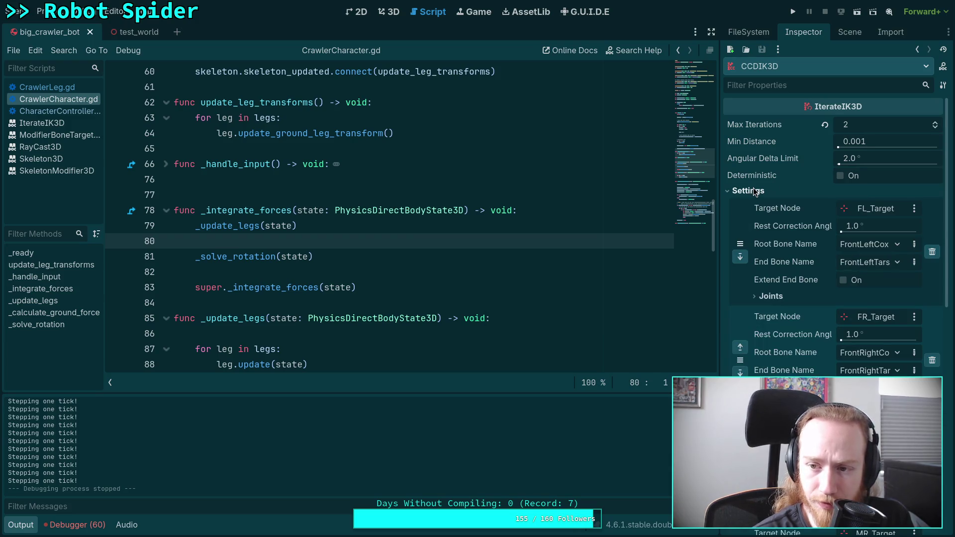
pyautogui.click(752, 191)
pyautogui.moveTo(816, 294)
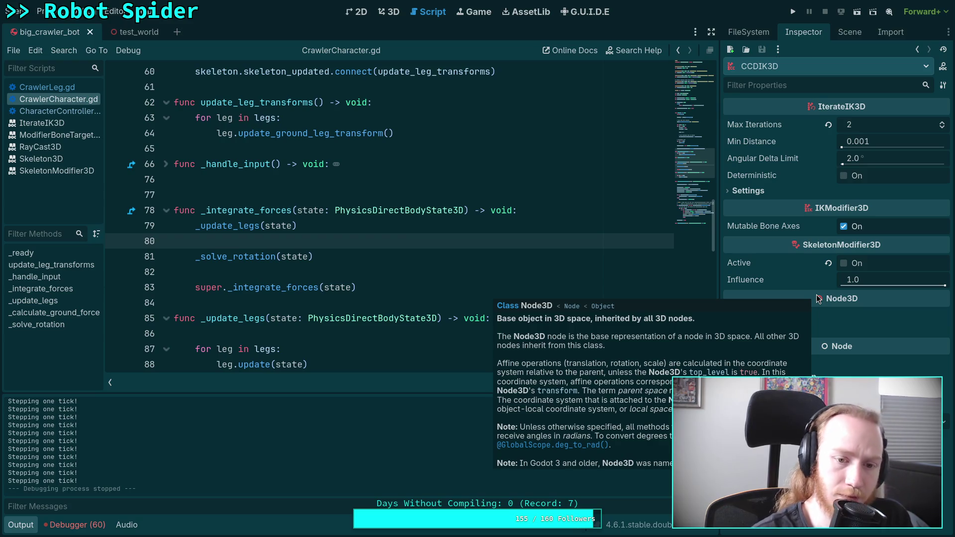
pyautogui.scroll(2, 350, 226)
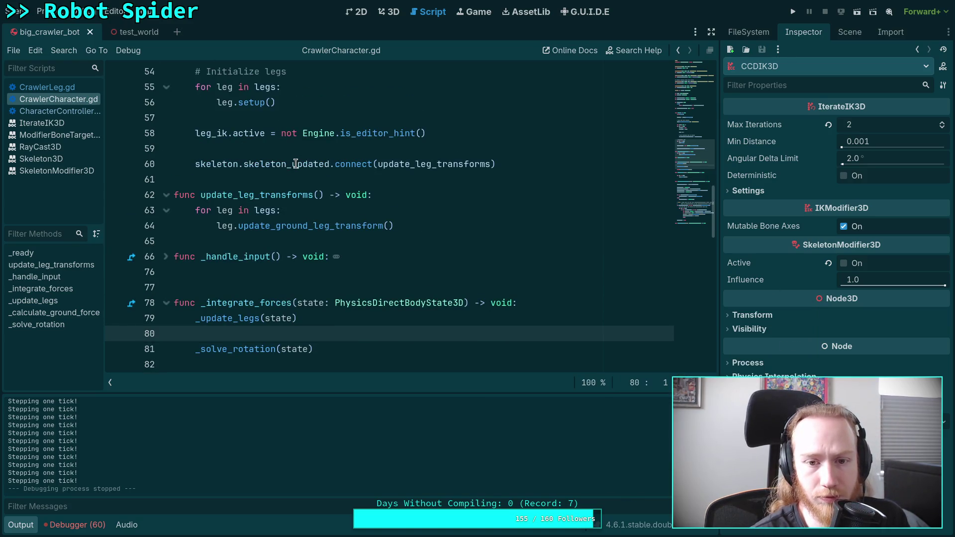
# Use Lookup Symbol on the update_ground_leg_transform call to jump to its definition in CrawlerLeg.gd.
pyautogui.moveTo(295, 164)
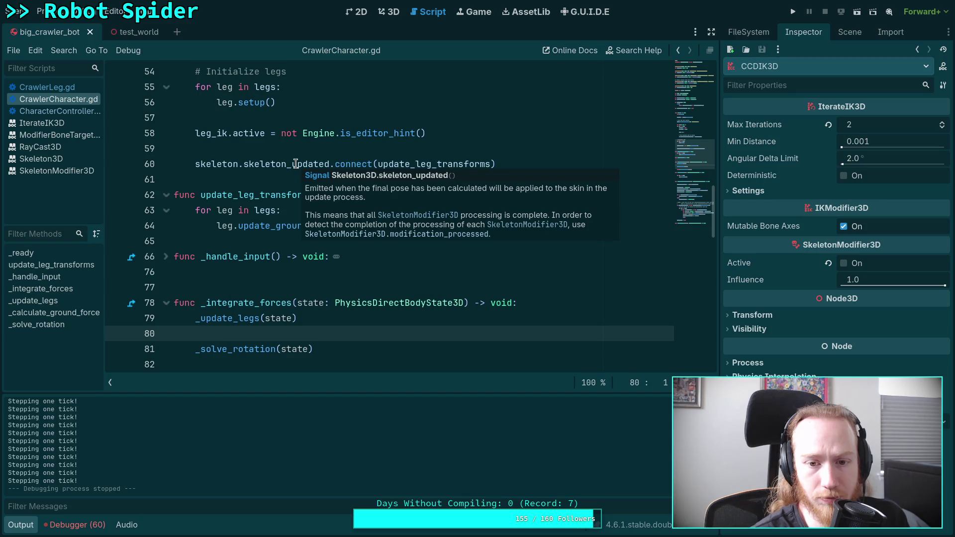
pyautogui.scroll(-8, 296, 164)
pyautogui.click(243, 226)
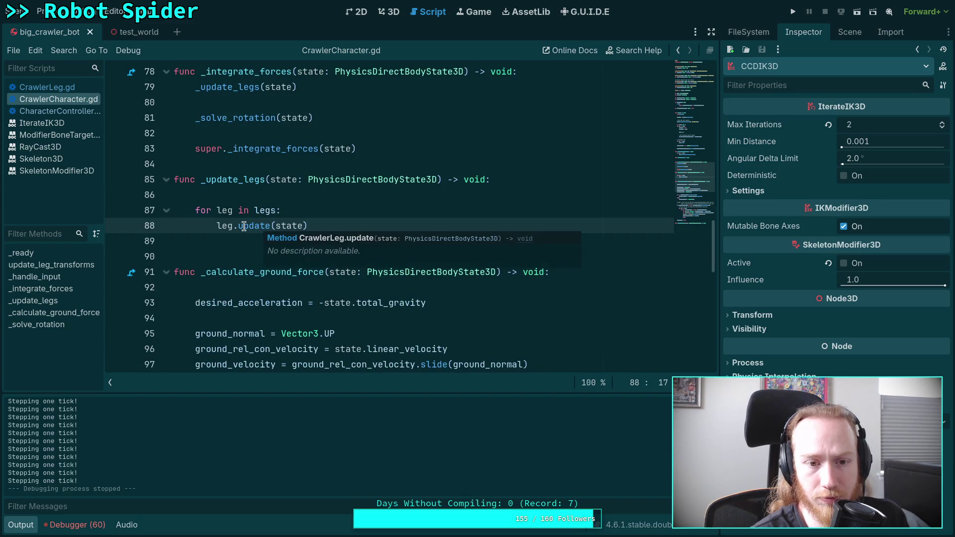
pyautogui.scroll(4, 220, 218)
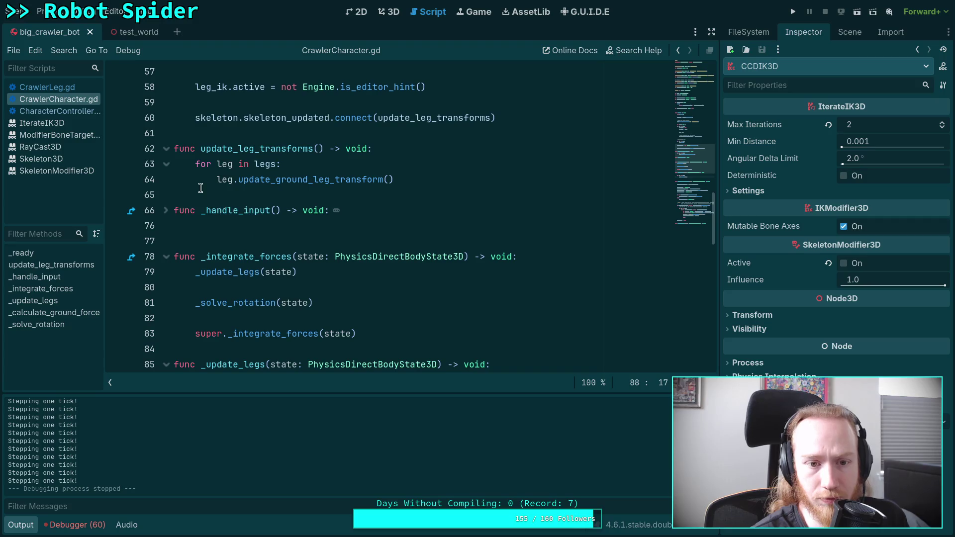
pyautogui.click(311, 184)
pyautogui.rightClick(313, 184)
pyautogui.click(349, 395)
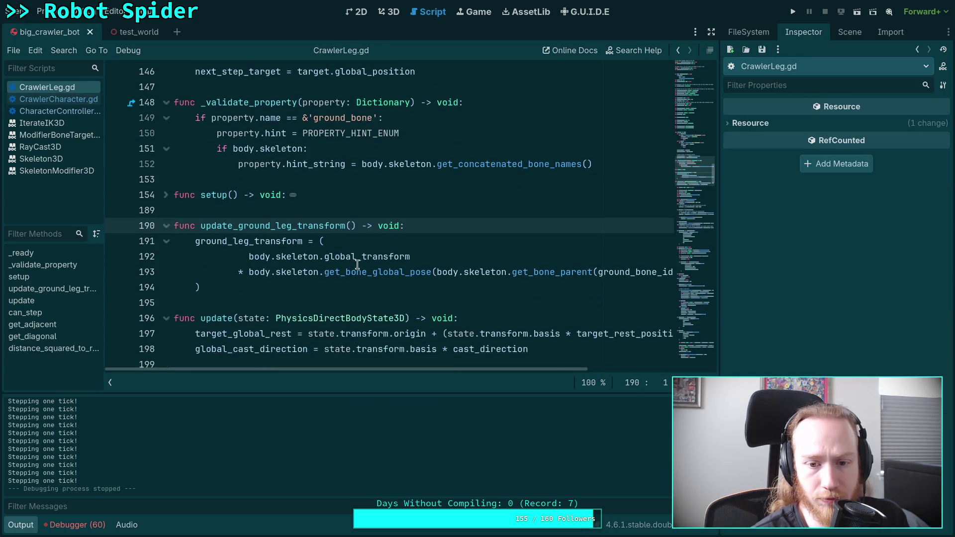
# Show the CrawlerBot node tree with each leg's femur, tibia and tarsus bones beside CrawlerLeg.gd.
pyautogui.moveTo(485, 368)
pyautogui.mouseDown()
pyautogui.moveTo(530, 369)
pyautogui.moveTo(485, 366)
pyautogui.mouseUp()
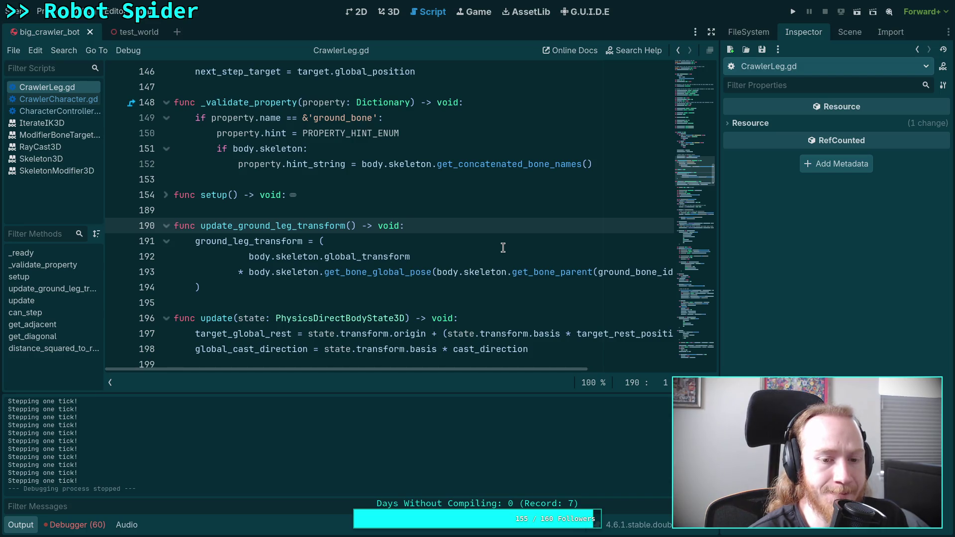
pyautogui.click(855, 36)
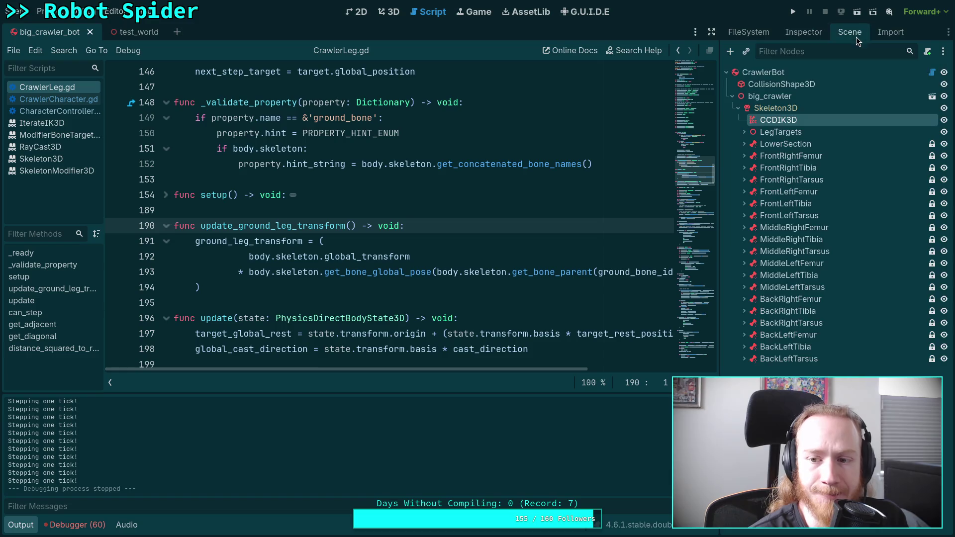
pyautogui.click(774, 180)
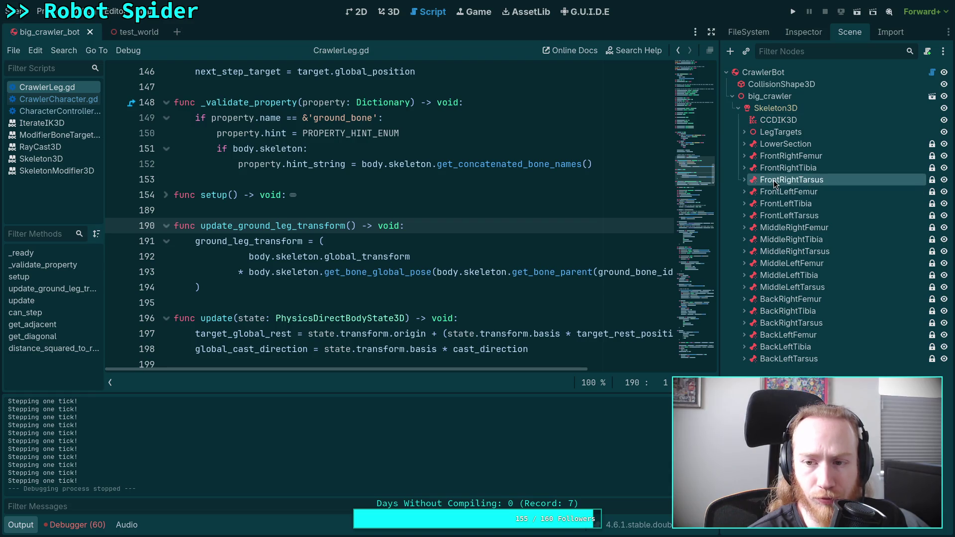
pyautogui.click(801, 34)
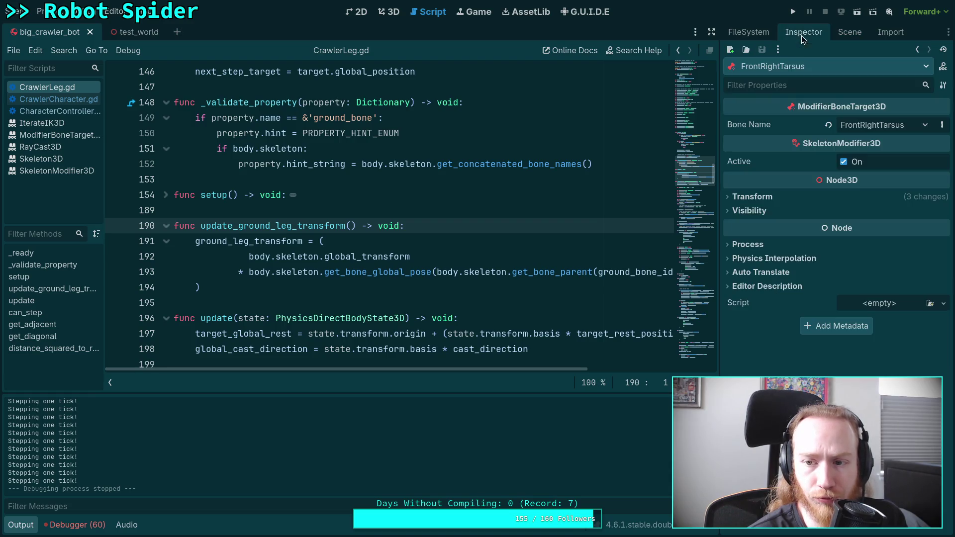
pyautogui.click(765, 198)
pyautogui.click(765, 197)
pyautogui.click(753, 209)
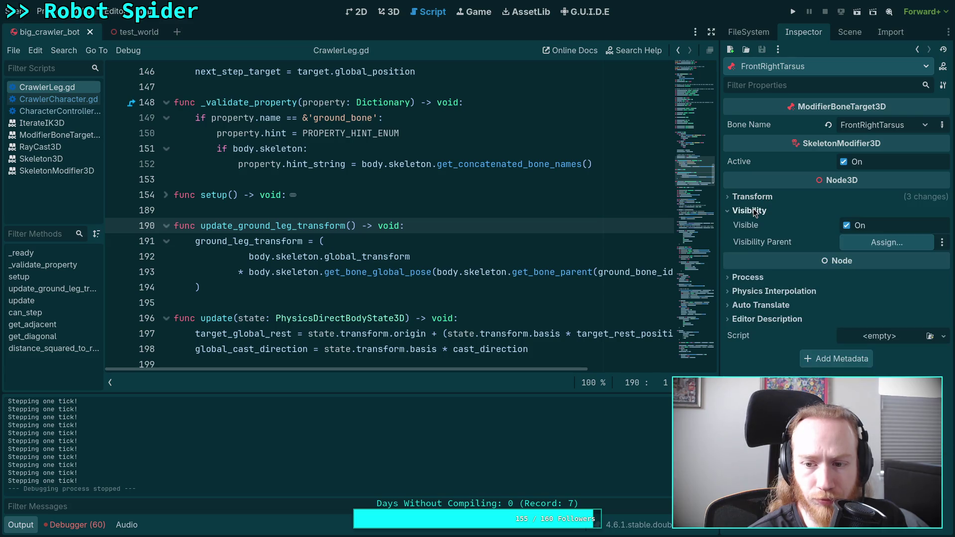
pyautogui.click(753, 209)
pyautogui.click(739, 248)
pyautogui.click(869, 256)
pyautogui.click(840, 255)
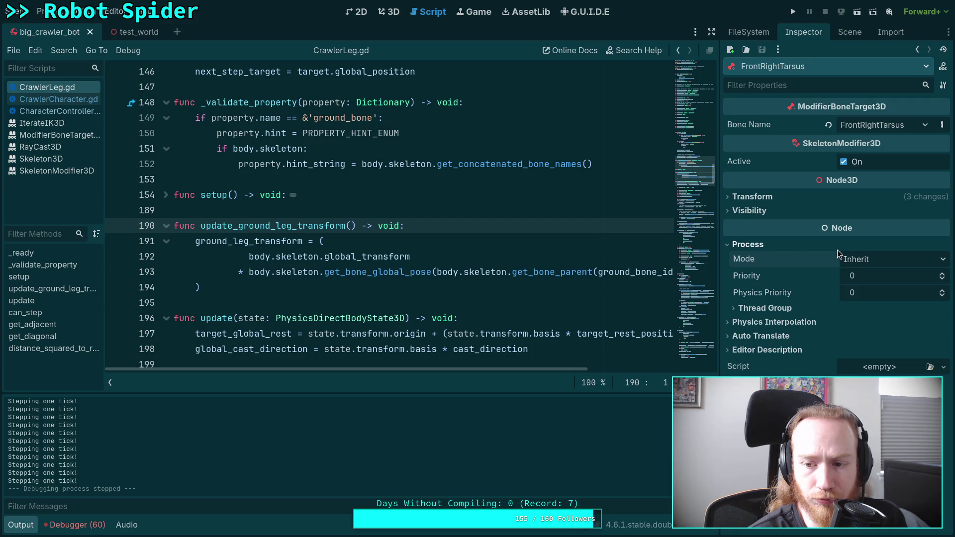
pyautogui.click(760, 245)
pyautogui.click(761, 257)
pyautogui.click(760, 257)
pyautogui.click(756, 273)
pyautogui.click(844, 33)
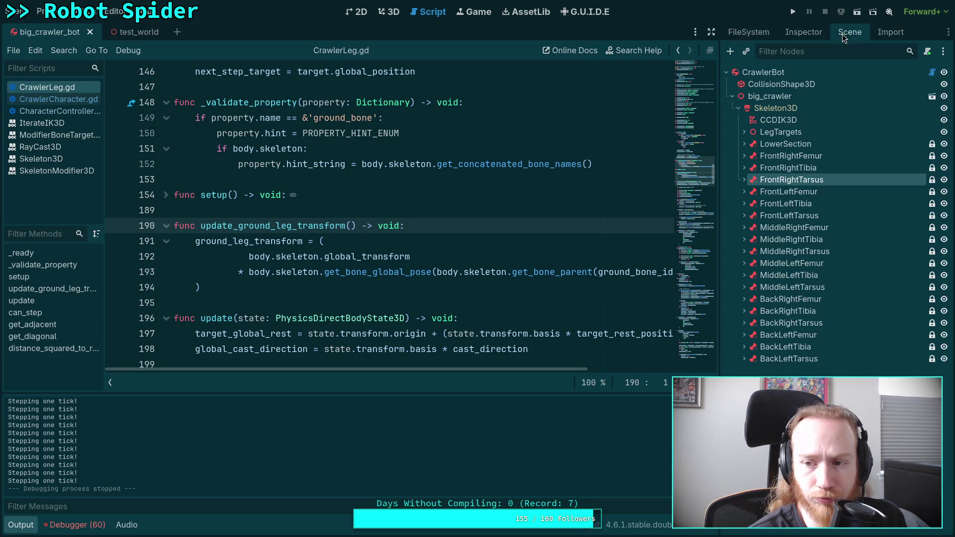
pyautogui.click(793, 109)
pyautogui.click(803, 32)
pyautogui.scroll(-3, 770, 275)
pyautogui.scroll(-3, 771, 275)
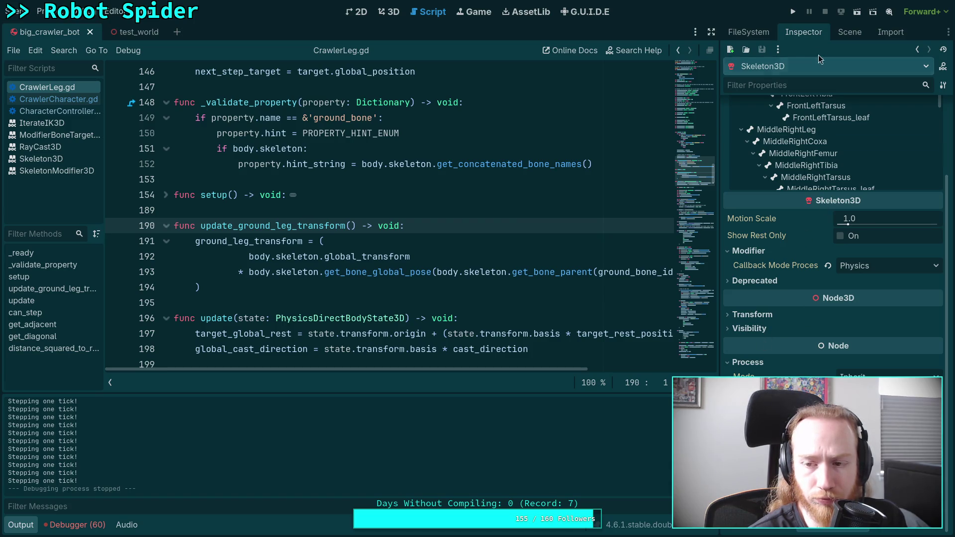
pyautogui.click(849, 32)
pyautogui.click(771, 96)
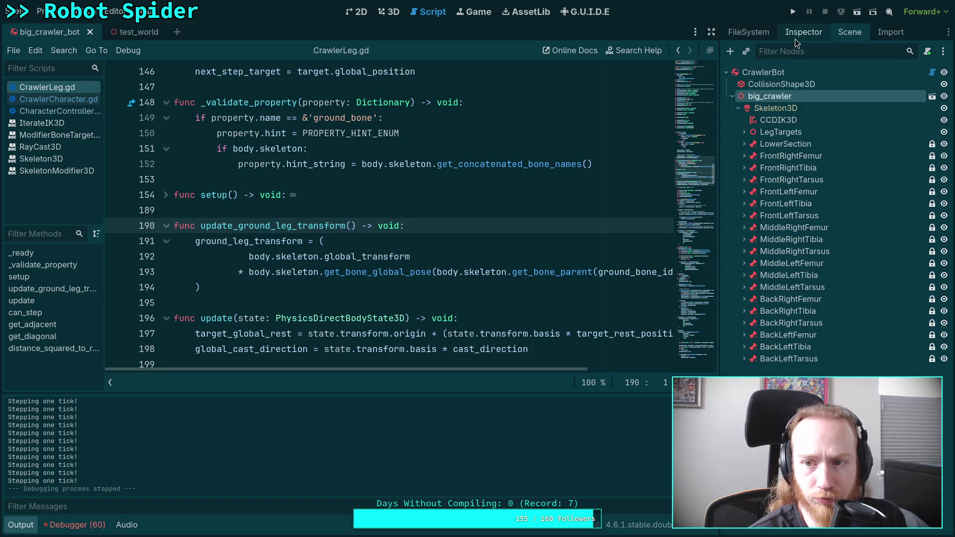
pyautogui.click(801, 32)
pyautogui.click(761, 170)
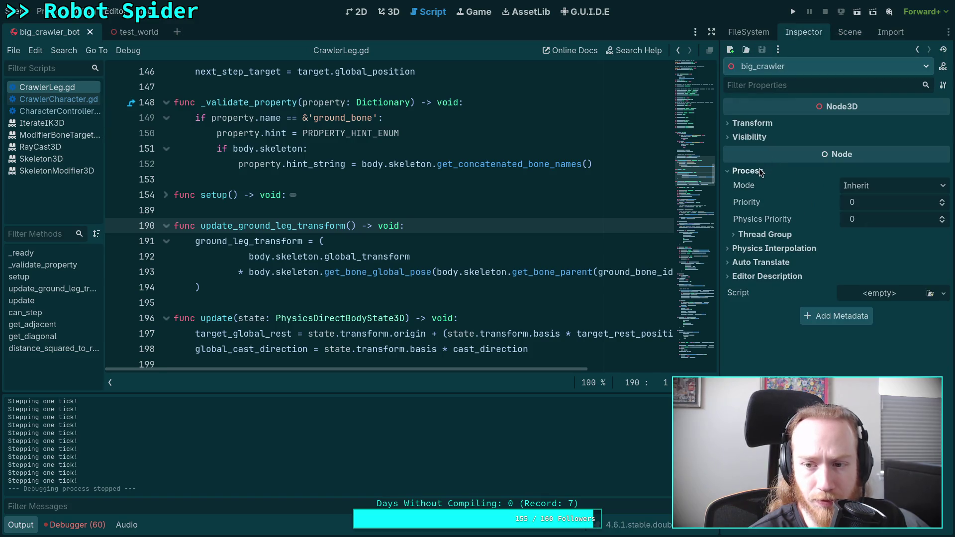
pyautogui.click(759, 170)
pyautogui.click(768, 185)
pyautogui.click(768, 184)
pyautogui.click(850, 32)
pyautogui.click(792, 70)
pyautogui.click(803, 32)
pyautogui.scroll(-10, 780, 261)
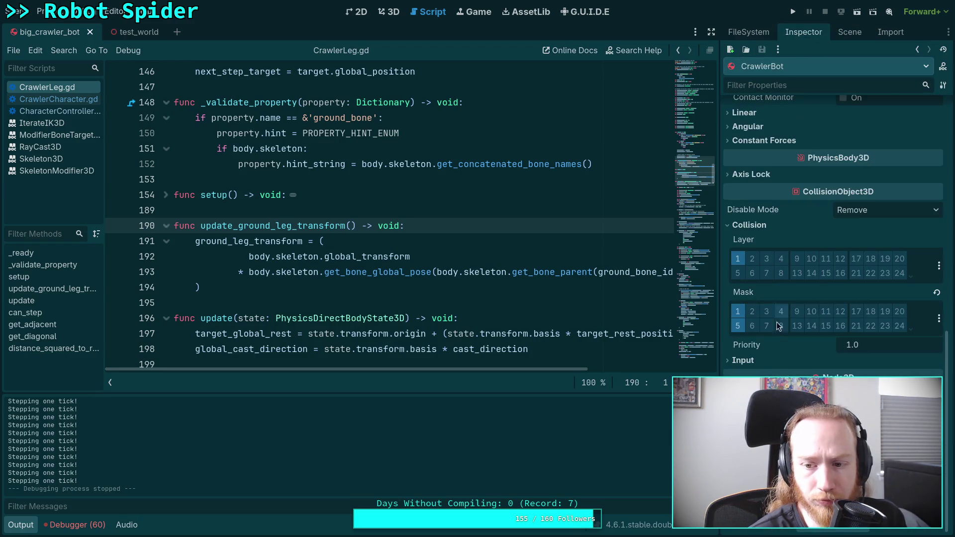
pyautogui.scroll(-5, 833, 259)
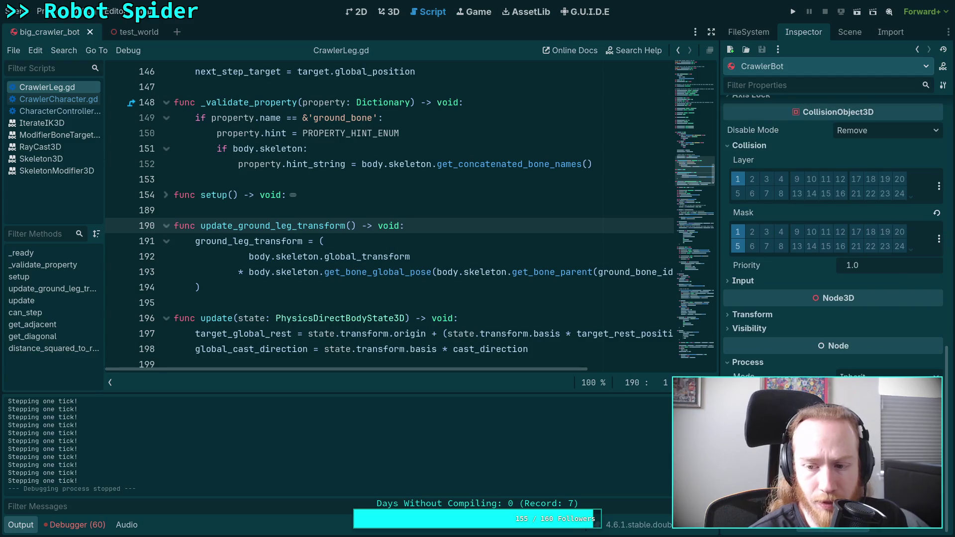
pyautogui.scroll(2, 833, 259)
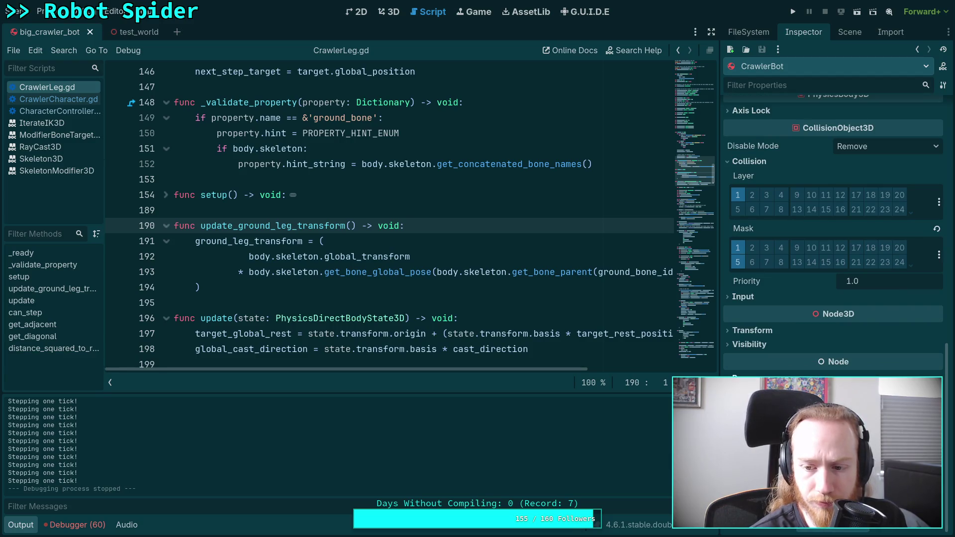
pyautogui.scroll(2, 833, 249)
pyautogui.scroll(12, 781, 348)
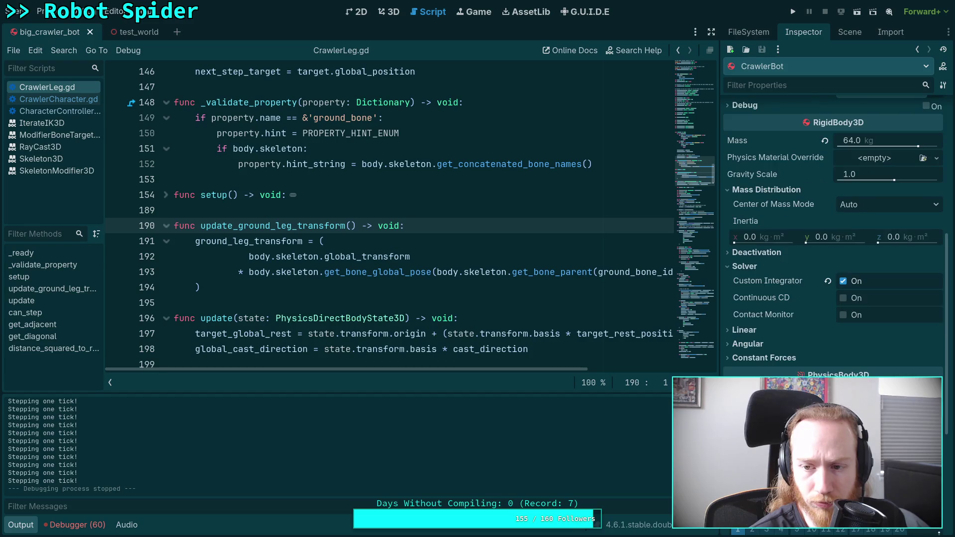
pyautogui.click(841, 33)
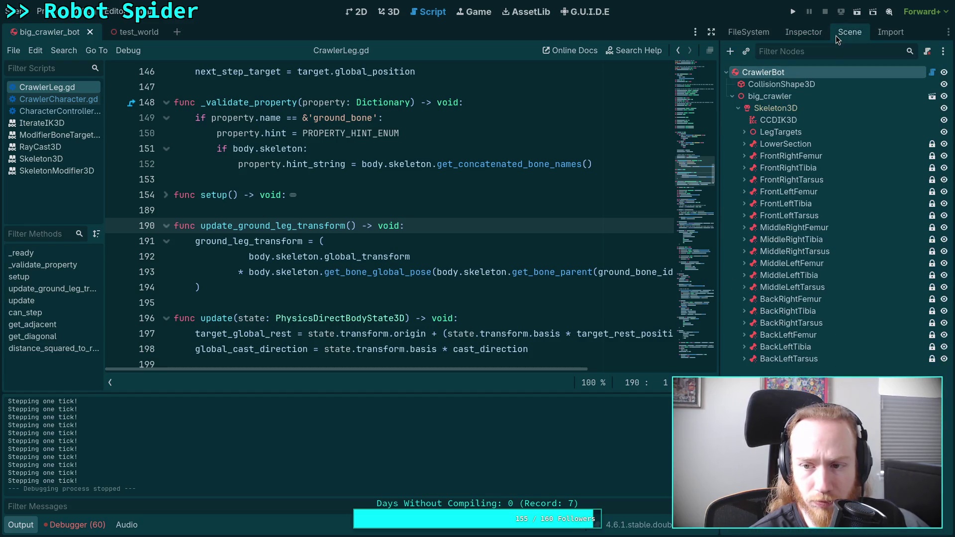
pyautogui.click(824, 109)
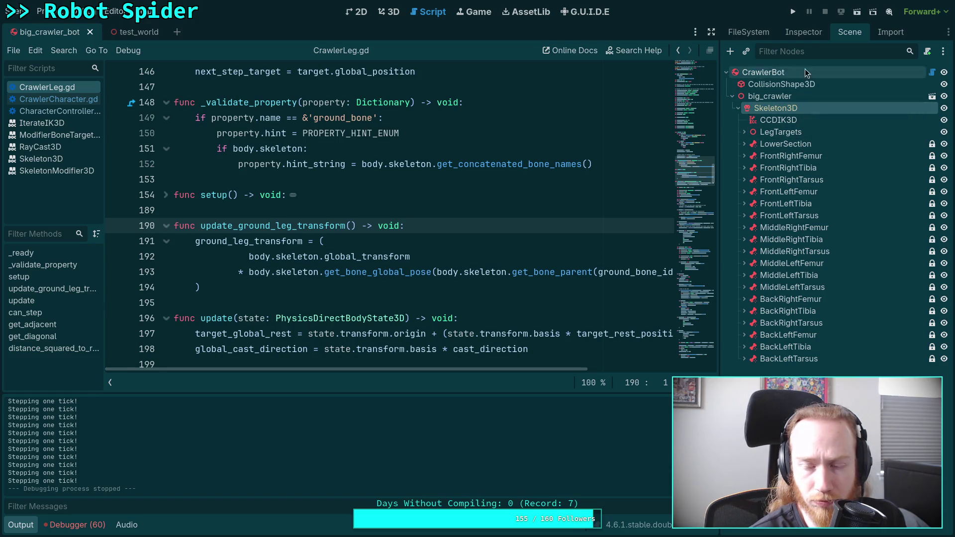
# Show Skeleton3D's properties in the Inspector and bring up the Process Thread Group tooltip.
pyautogui.click(803, 30)
pyautogui.scroll(-5, 792, 286)
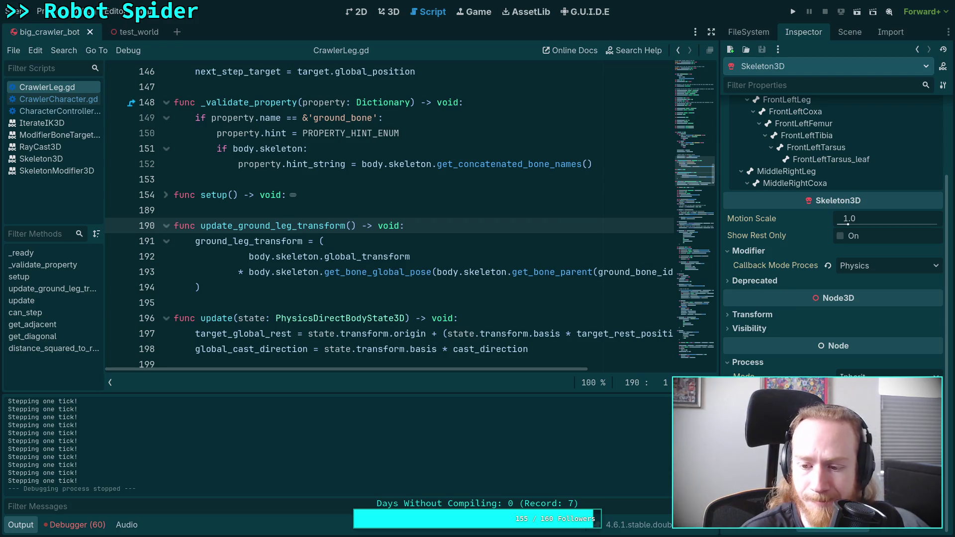
pyautogui.moveTo(746, 423)
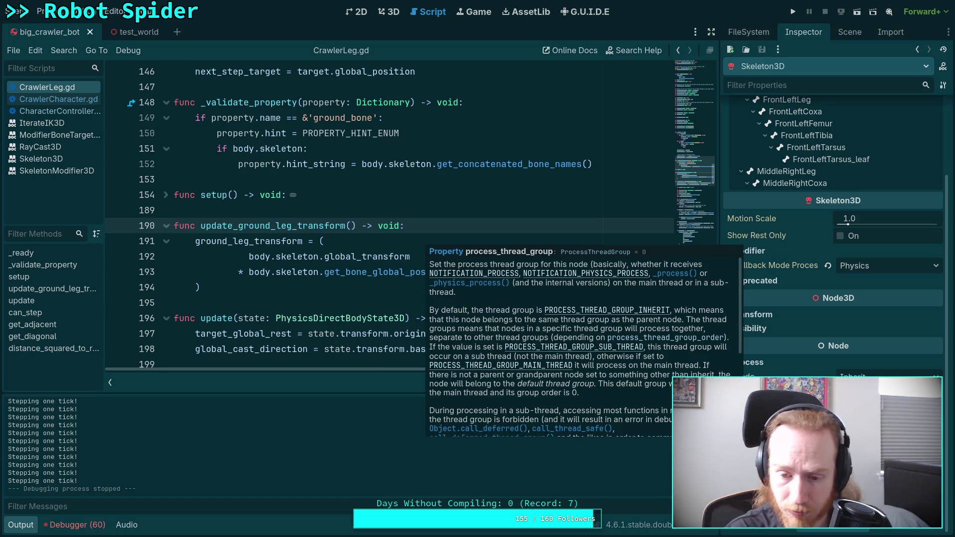
# Read through the process_thread_group help text, then dismiss it from the script editor.
pyautogui.scroll(-1, 624, 374)
pyautogui.scroll(-1, 625, 374)
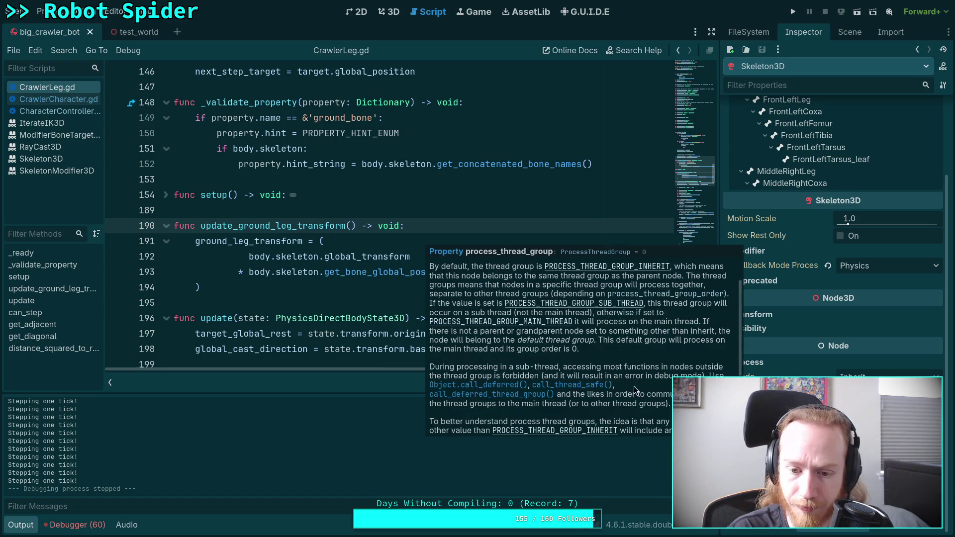
pyautogui.scroll(-1, 656, 418)
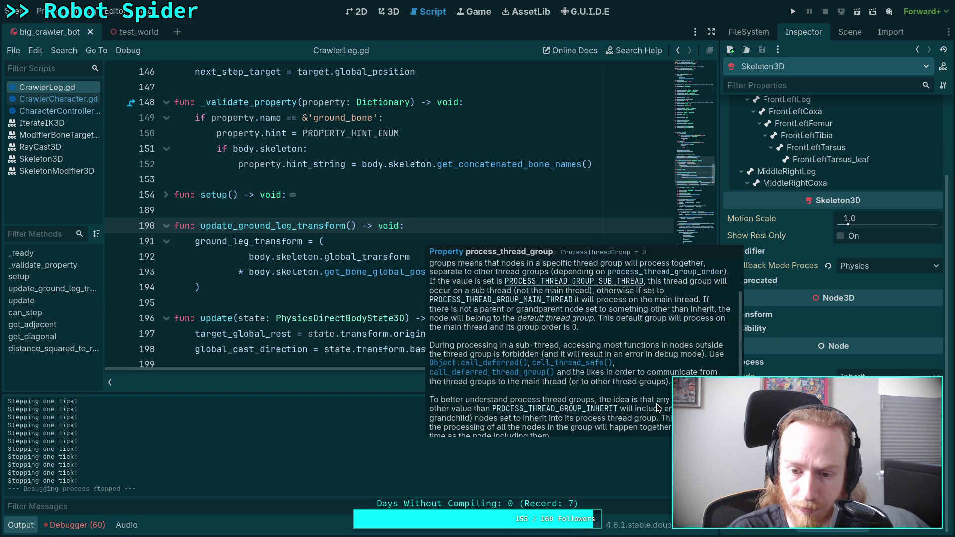
pyautogui.scroll(-3, 656, 404)
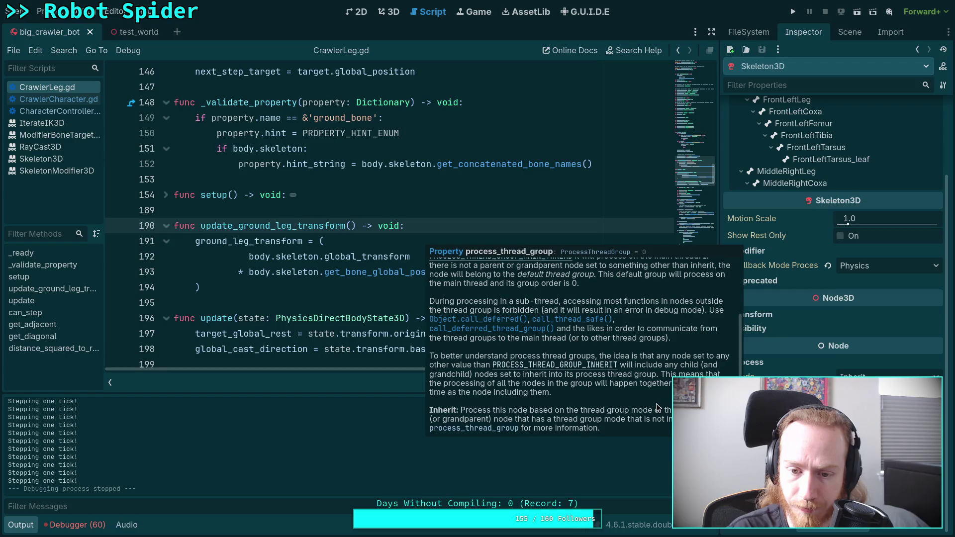
pyautogui.scroll(-1, 657, 407)
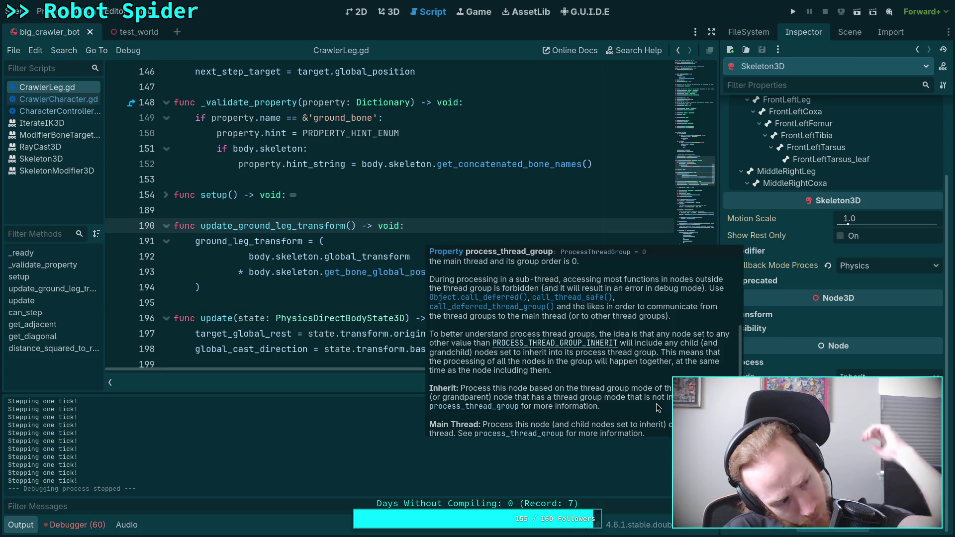
pyautogui.scroll(-1, 649, 411)
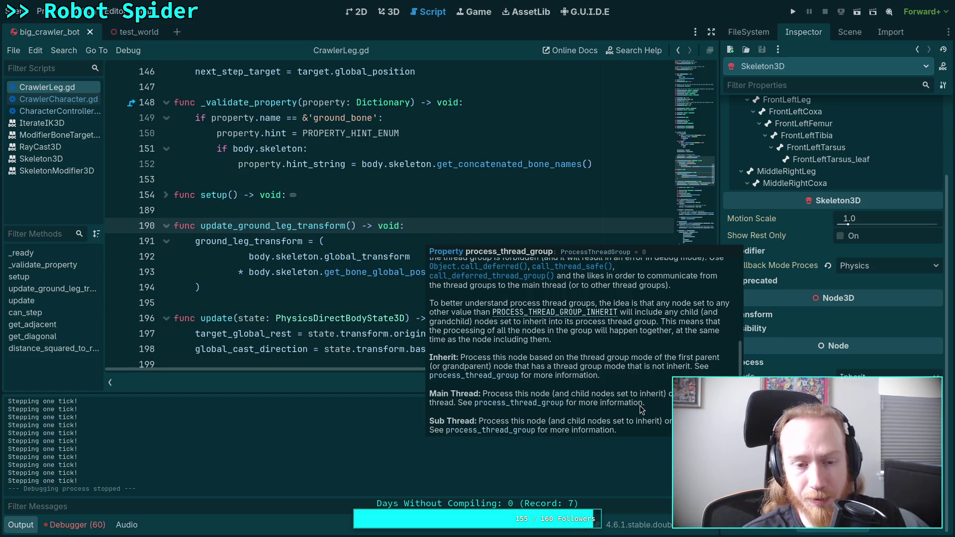
pyautogui.click(294, 304)
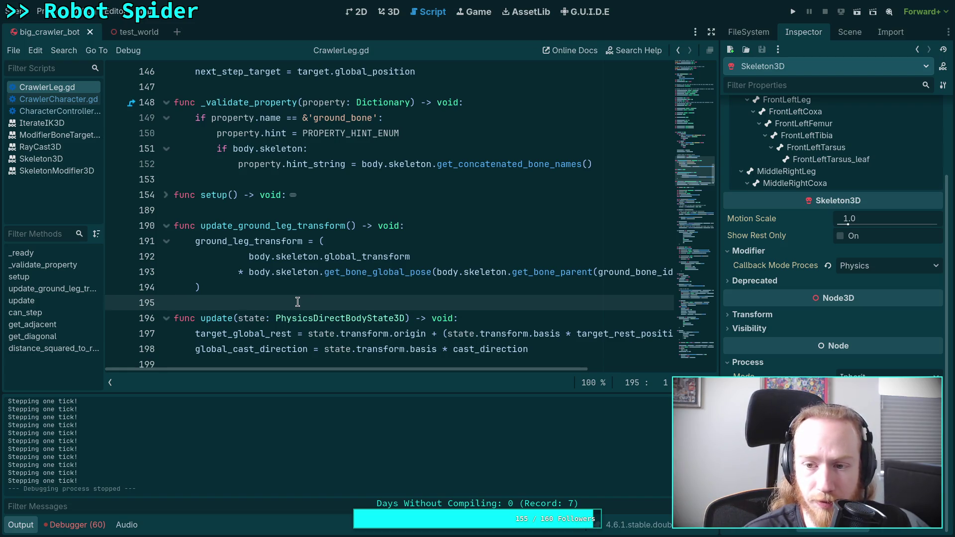
# Glance at Skeleton3D's Deprecated properties, then open CharacterController.gd's friction and contact velocity code.
pyautogui.click(765, 286)
pyautogui.click(765, 281)
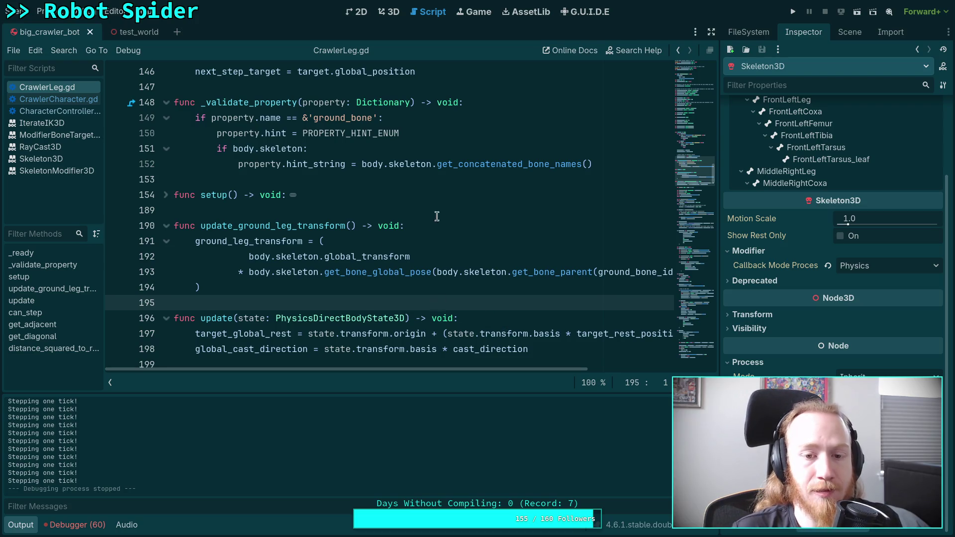
pyautogui.click(461, 223)
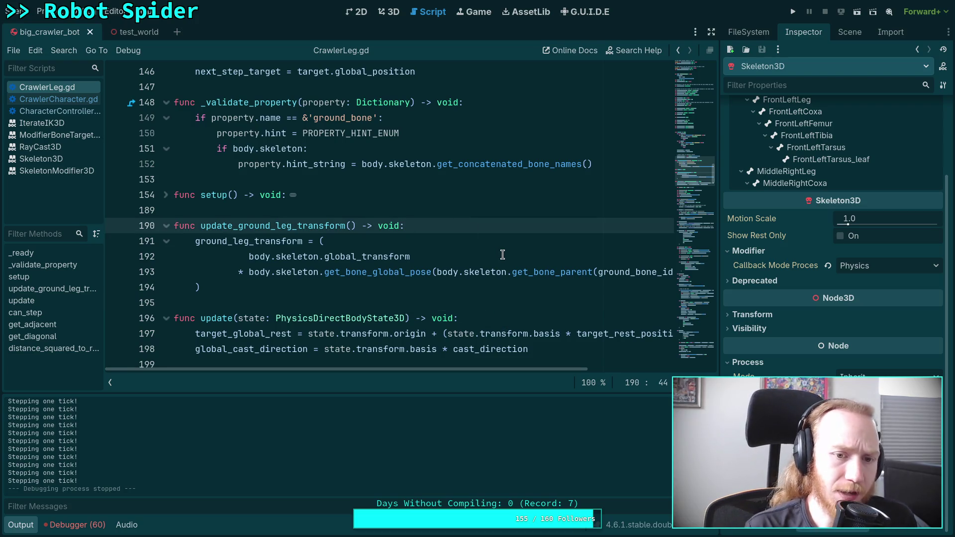
pyautogui.click(30, 111)
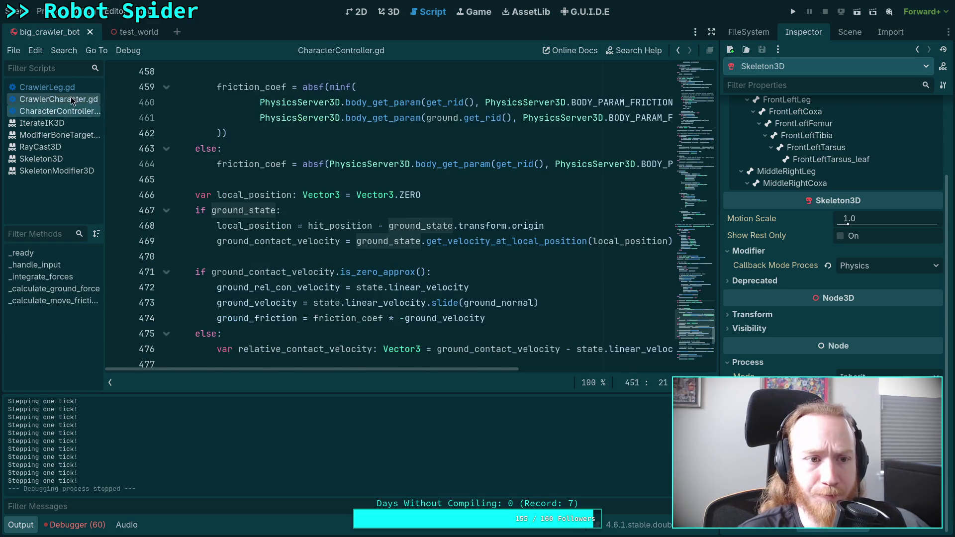
# Add print('leg transforms!') at the start of update_leg_transforms in CrawlerCharacter.gd.
pyautogui.click(72, 99)
pyautogui.click(432, 152)
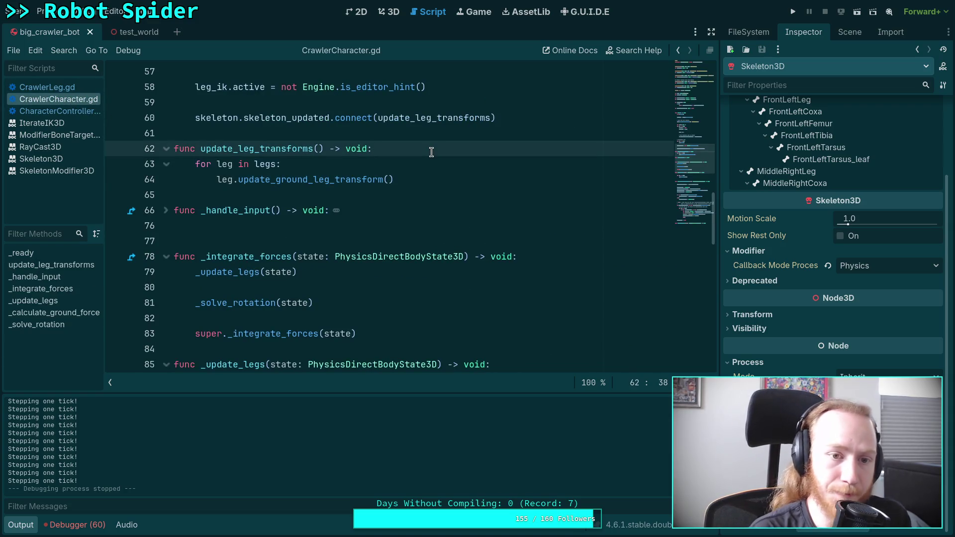
pyautogui.press('Return')
pyautogui.write("print('leg transforms!")
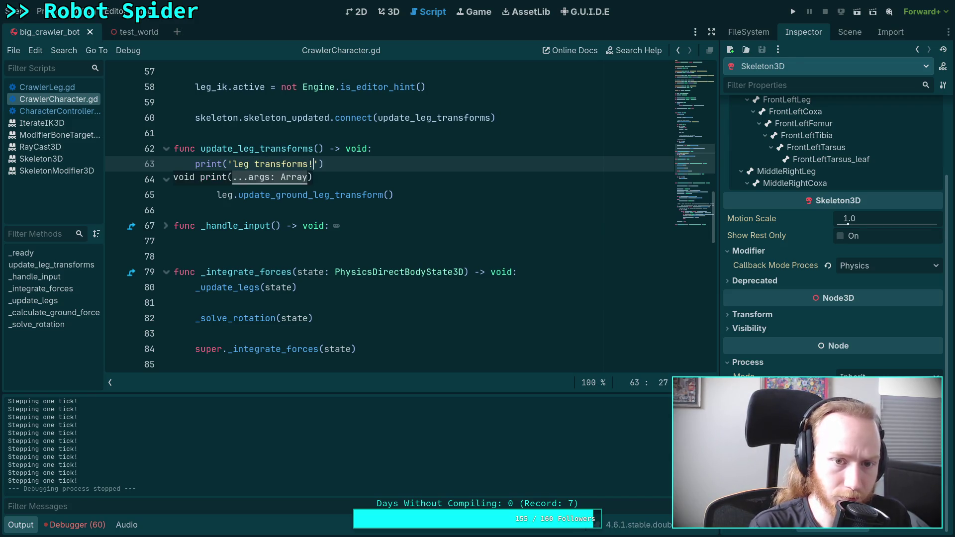
# Add print('force integration!') to _integrate_forces, save, and launch the game.
pyautogui.scroll(-1, 509, 229)
pyautogui.click(559, 224)
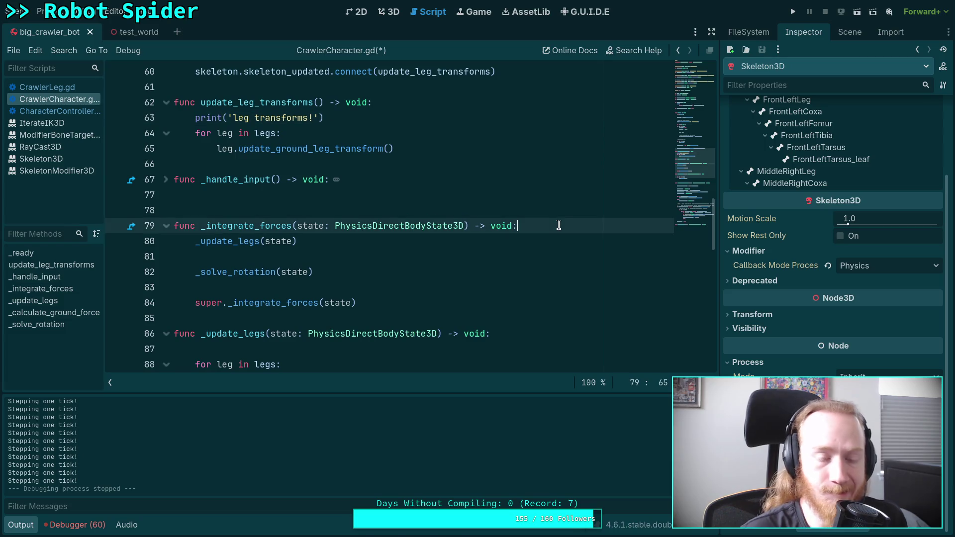
pyautogui.press('Return')
pyautogui.write("print('for")
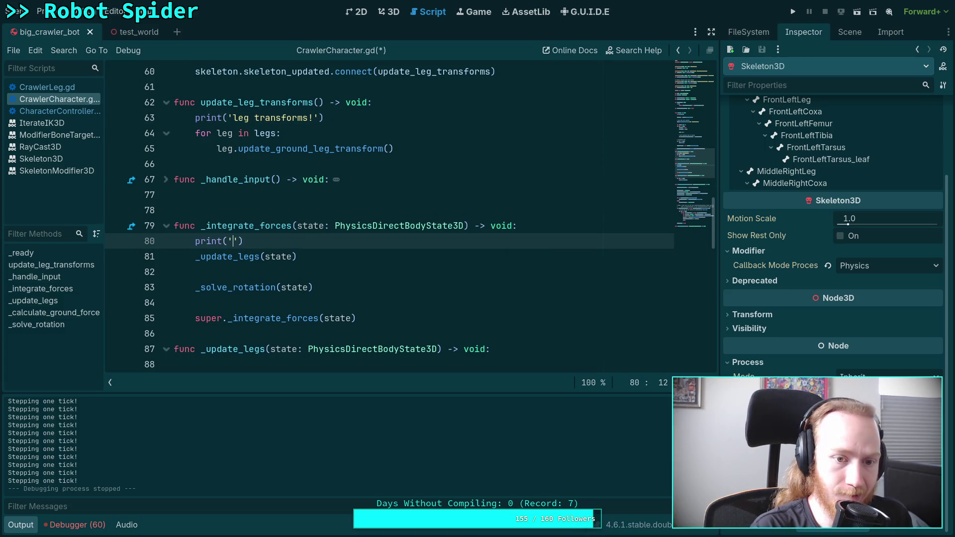
pyautogui.write('ce inte')
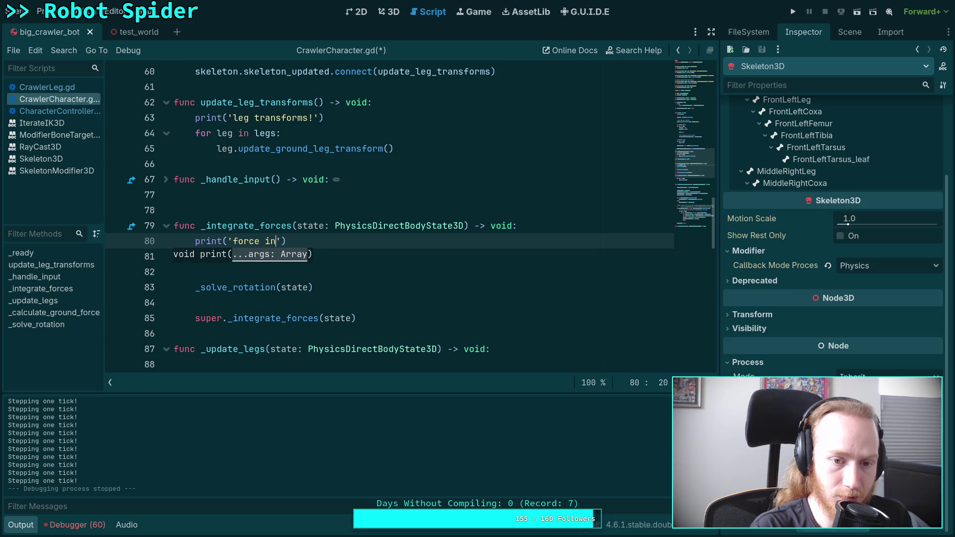
pyautogui.write('gration!')
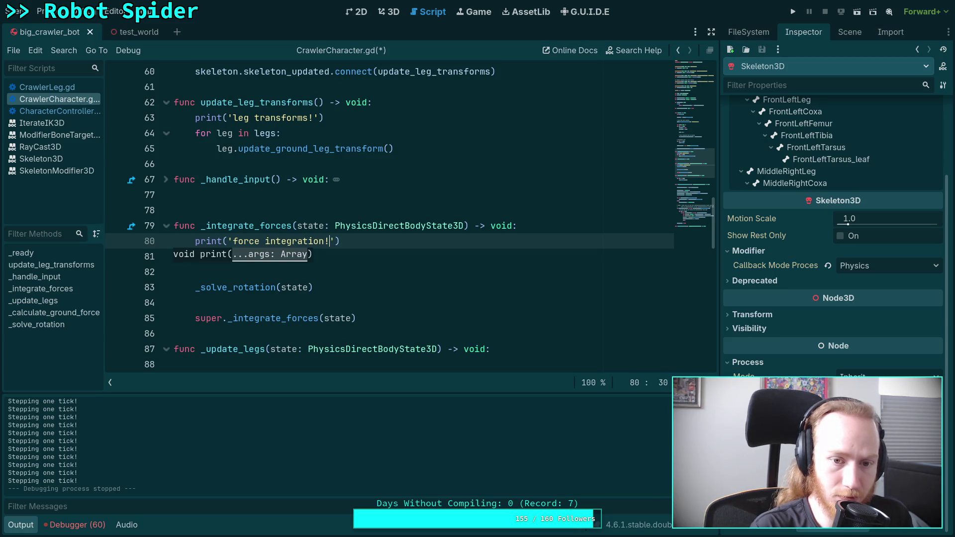
pyautogui.scroll(-6, 547, 224)
pyautogui.scroll(9, 477, 251)
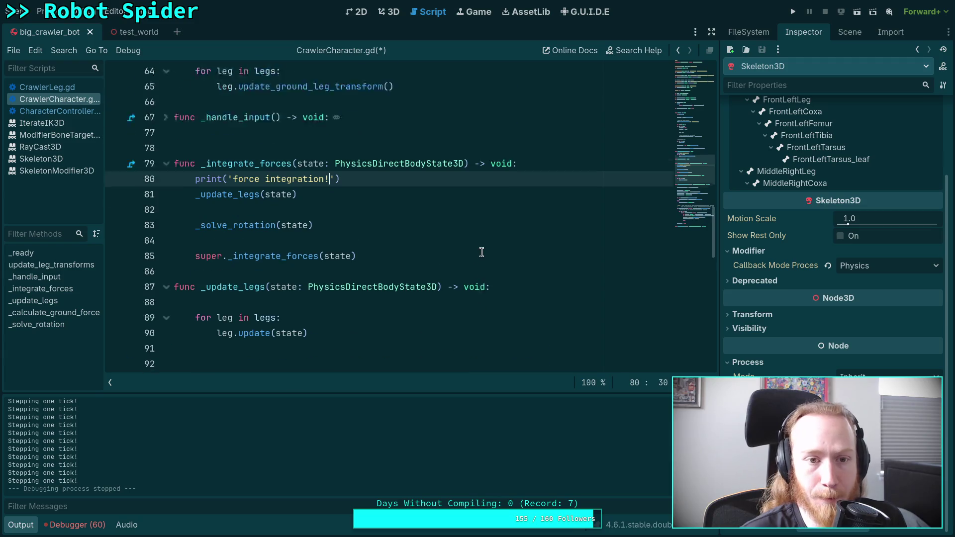
pyautogui.hotkey('ctrl', 's')
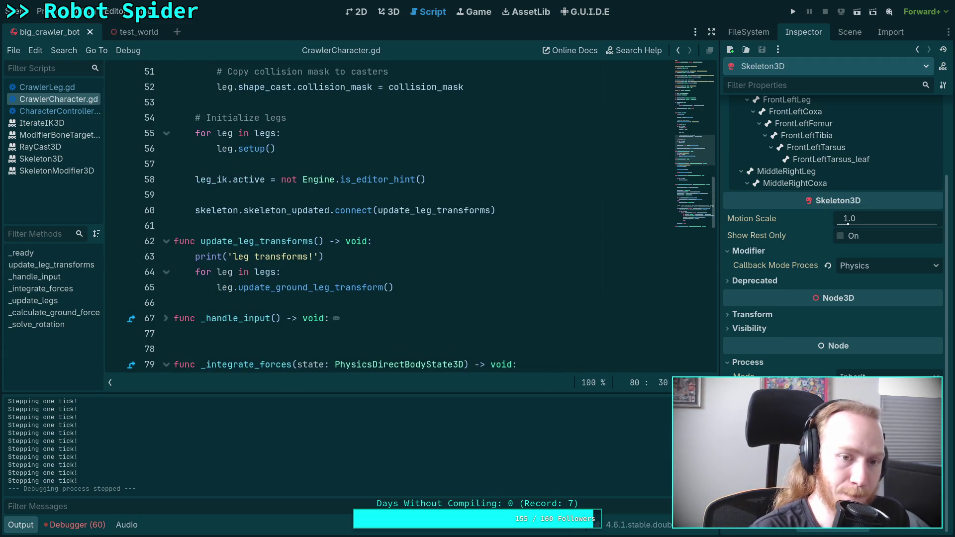
pyautogui.press('F5')
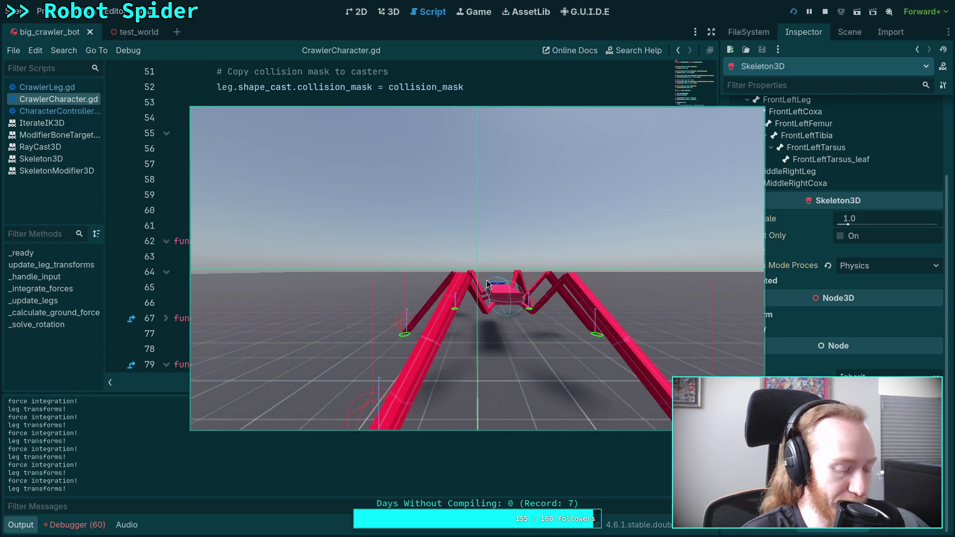
# Advance the running game seven single physics ticks while watching the Output log, then stop it.
pyautogui.click(500, 307)
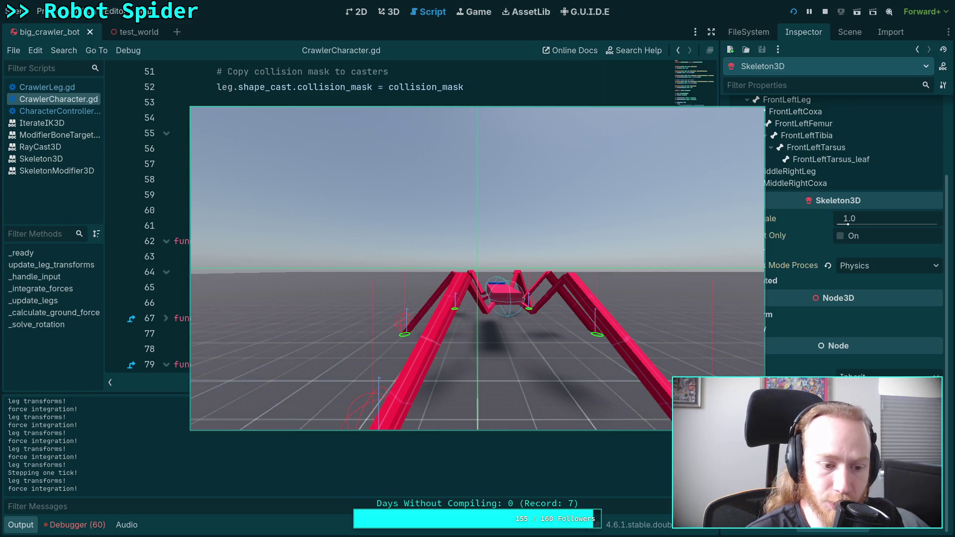
pyautogui.press('space')
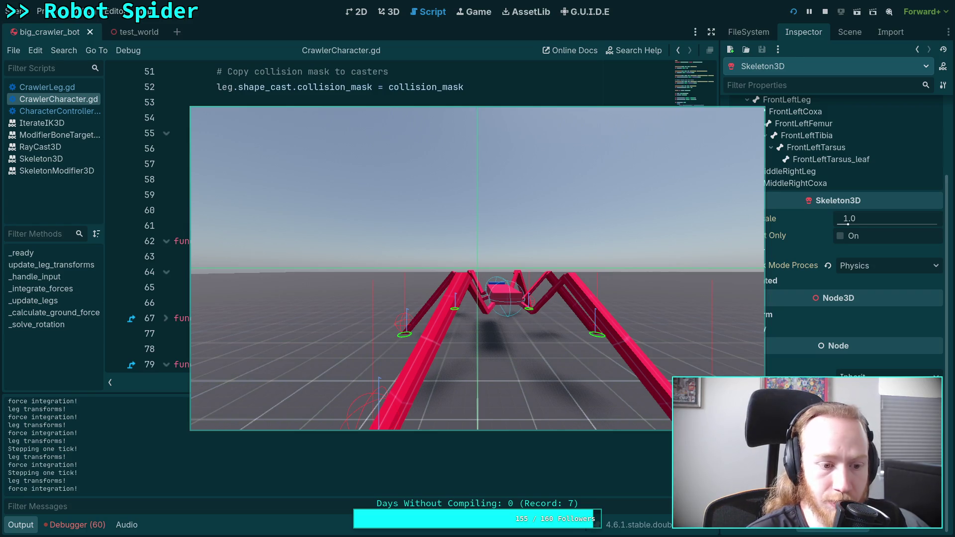
pyautogui.press('space')
pyautogui.press('space')
pyautogui.press('space')
pyautogui.press('space')
pyautogui.press('space')
pyautogui.press('space')
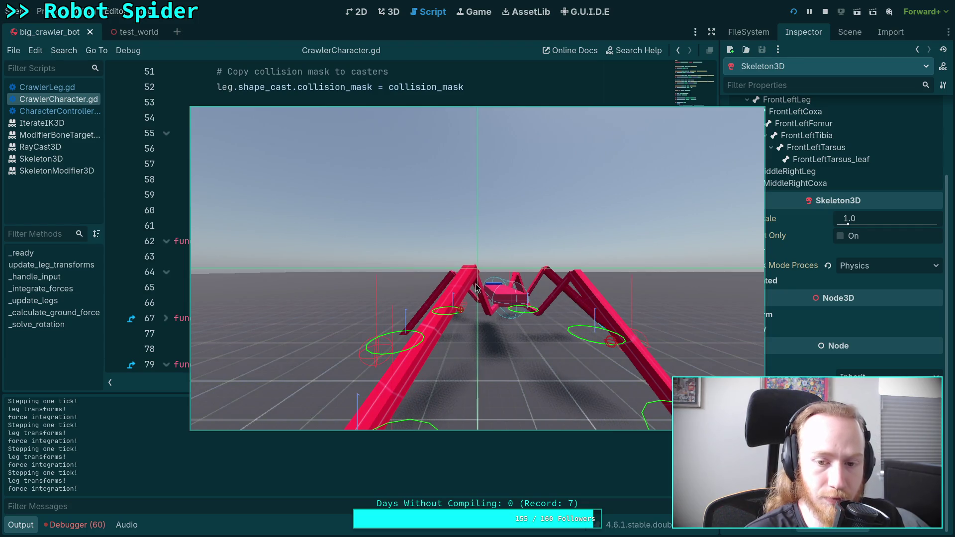
pyautogui.press('space')
pyautogui.press('space')
pyautogui.press('space')
pyautogui.press('space')
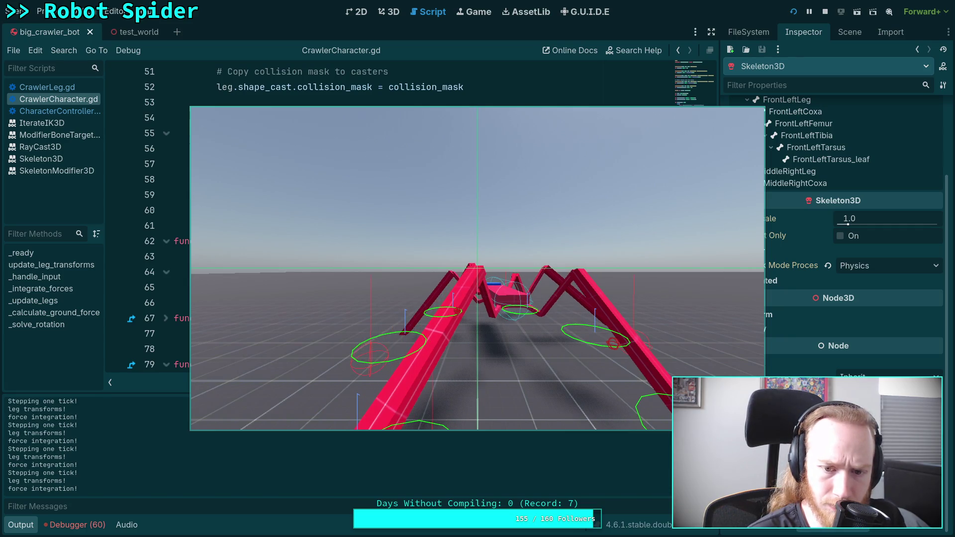
pyautogui.press('space')
pyautogui.press('space')
pyautogui.press('space')
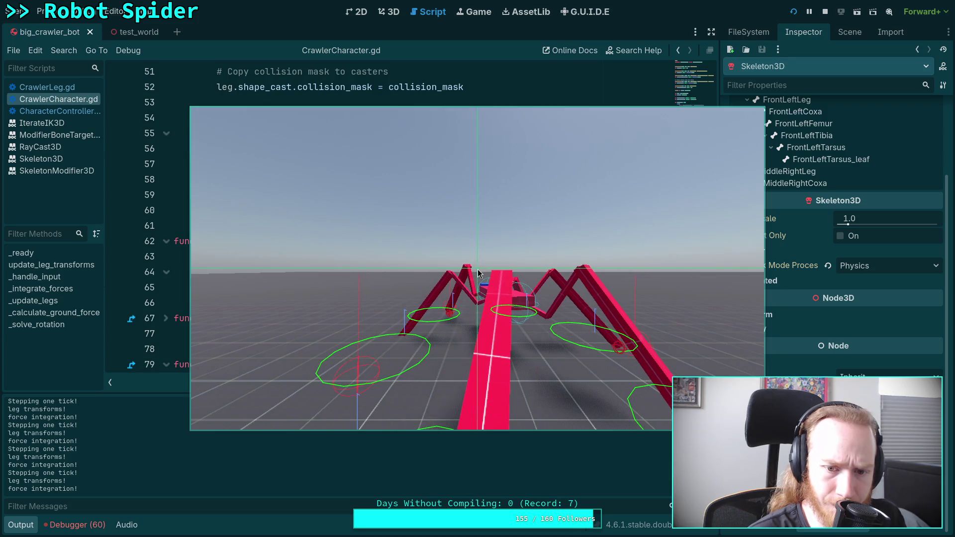
pyautogui.press('space')
pyautogui.press('space')
pyautogui.press('space')
pyautogui.press('space')
pyautogui.press('space')
pyautogui.press('space')
pyautogui.press('space')
pyautogui.press('space')
pyautogui.press('space')
pyautogui.press('space')
pyautogui.press('space')
pyautogui.press('space')
pyautogui.press('space')
pyautogui.press('space')
pyautogui.press('space')
pyautogui.press('space')
pyautogui.press('space')
pyautogui.press('space')
pyautogui.press('space')
pyautogui.press('space')
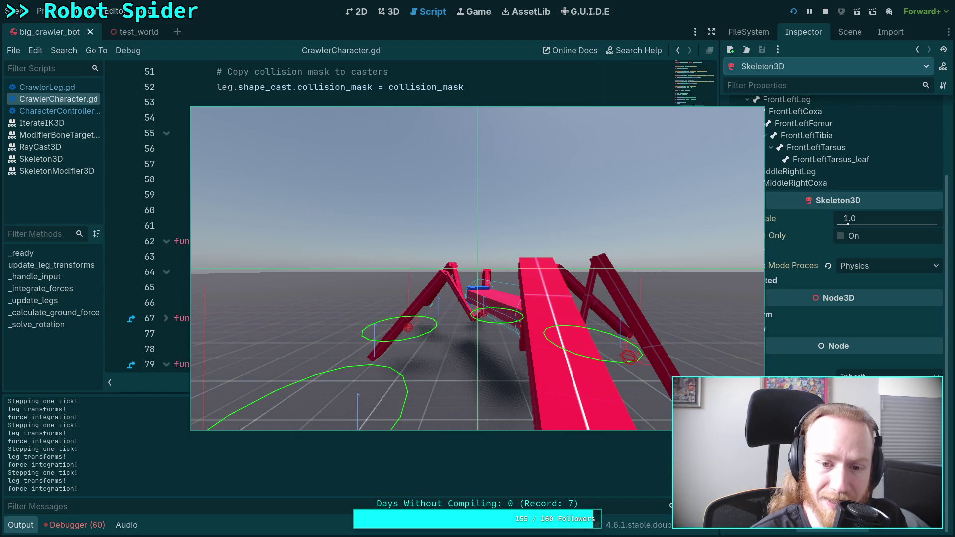
pyautogui.press('space')
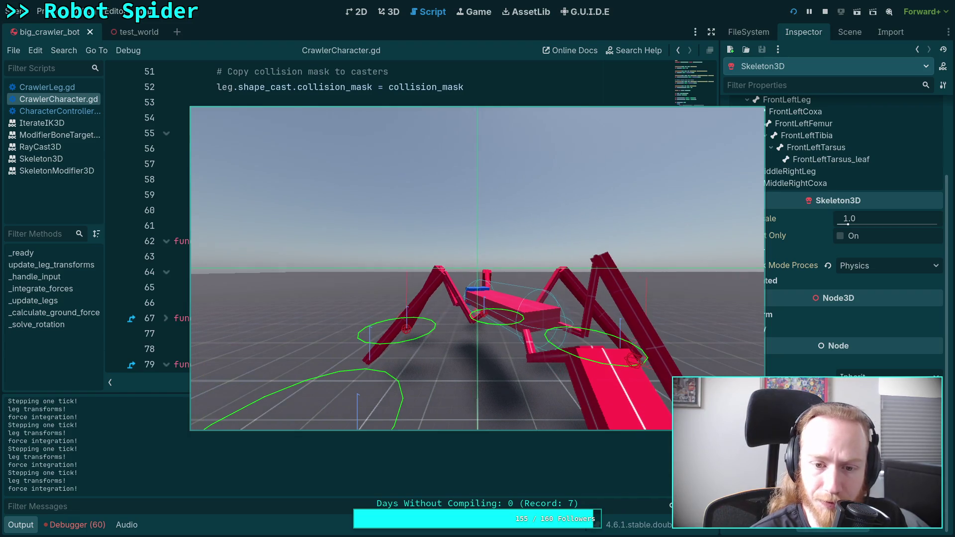
pyautogui.press('space')
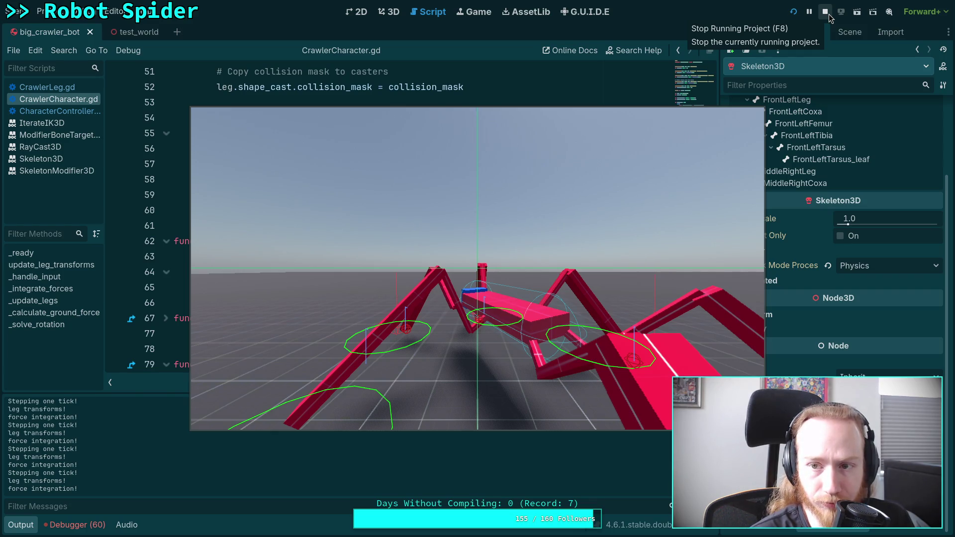
pyautogui.click(828, 16)
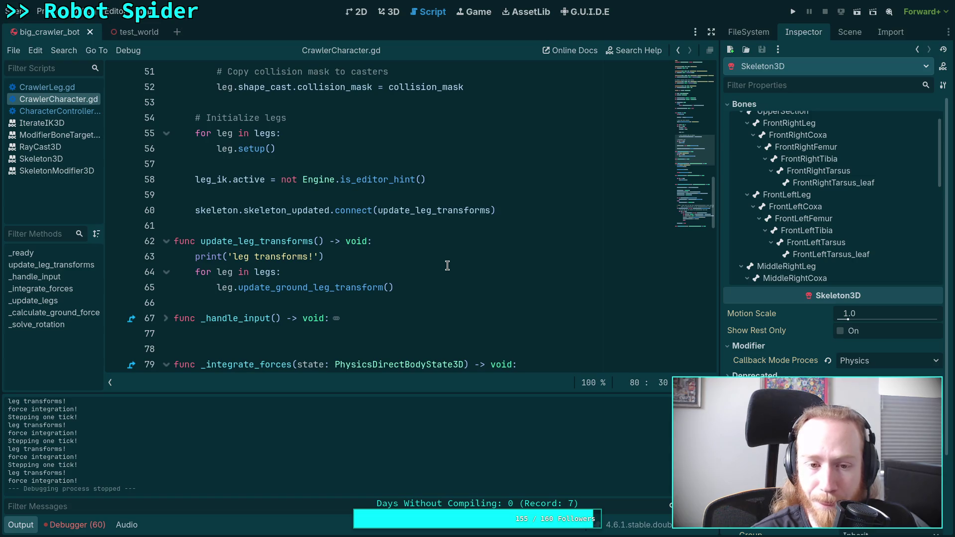
# Hide the Output log, open CrawlerLeg.gd at empty line 140, and show the Scene node tree.
pyautogui.scroll(4, 447, 265)
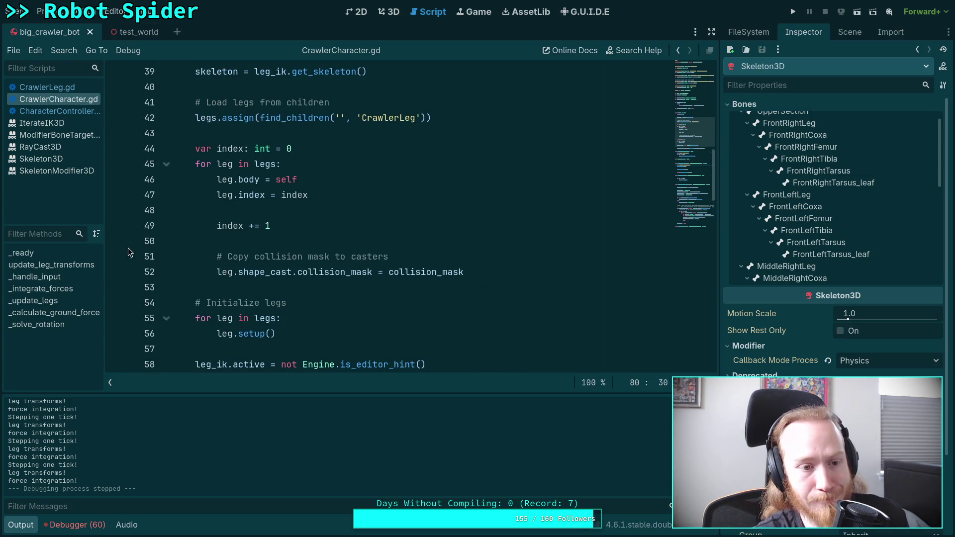
pyautogui.click(20, 526)
pyautogui.click(47, 87)
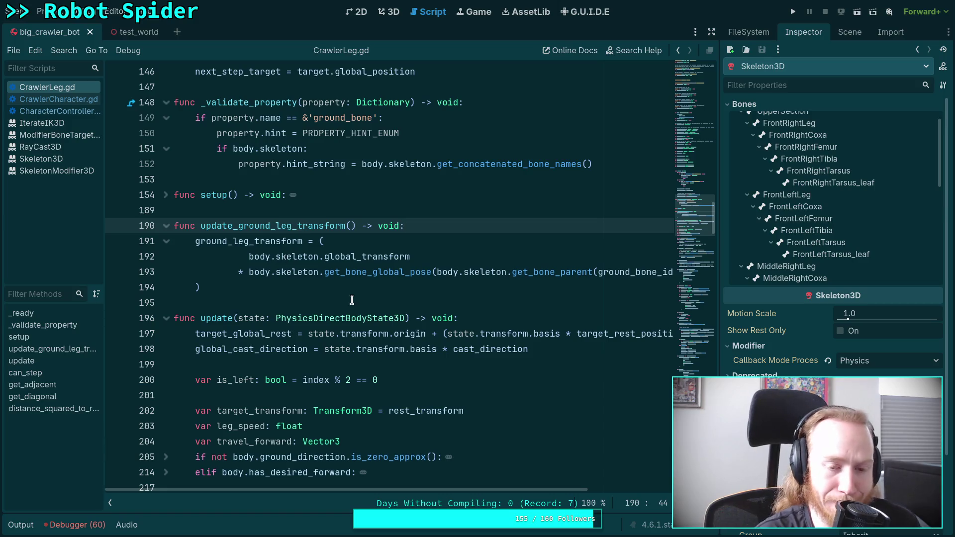
pyautogui.scroll(3, 353, 289)
pyautogui.scroll(1, 354, 288)
pyautogui.scroll(5, 356, 288)
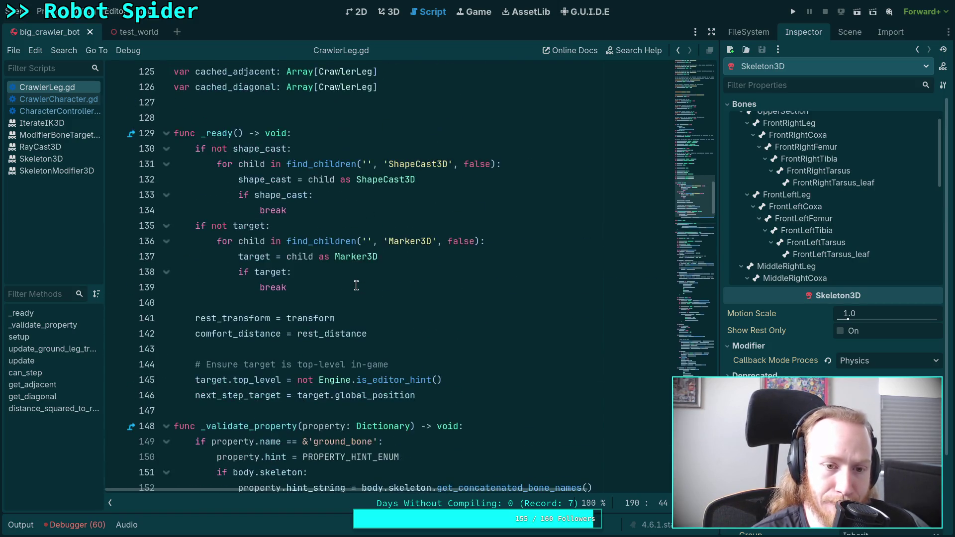
pyautogui.scroll(-2, 369, 239)
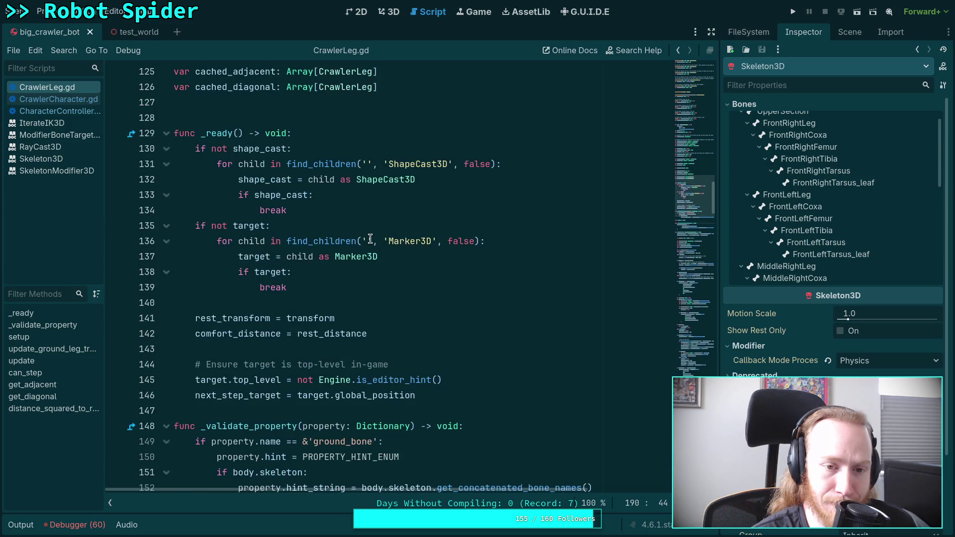
pyautogui.click(361, 302)
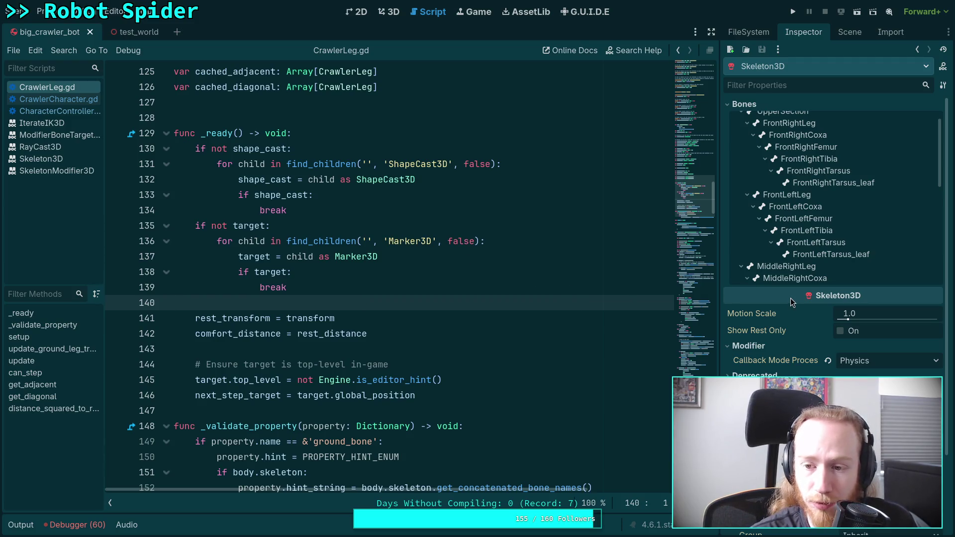
pyautogui.scroll(1, 789, 192)
pyautogui.click(848, 32)
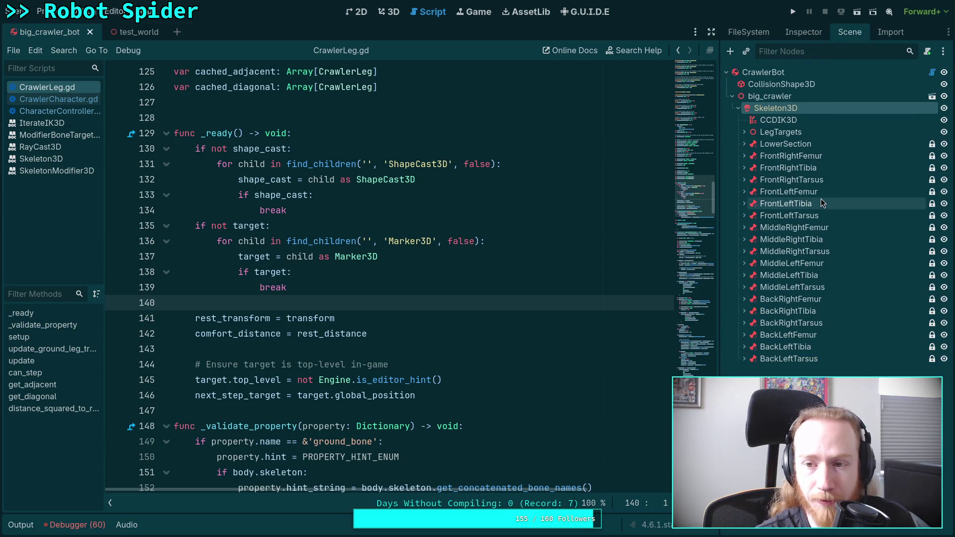
pyautogui.scroll(-6, 607, 262)
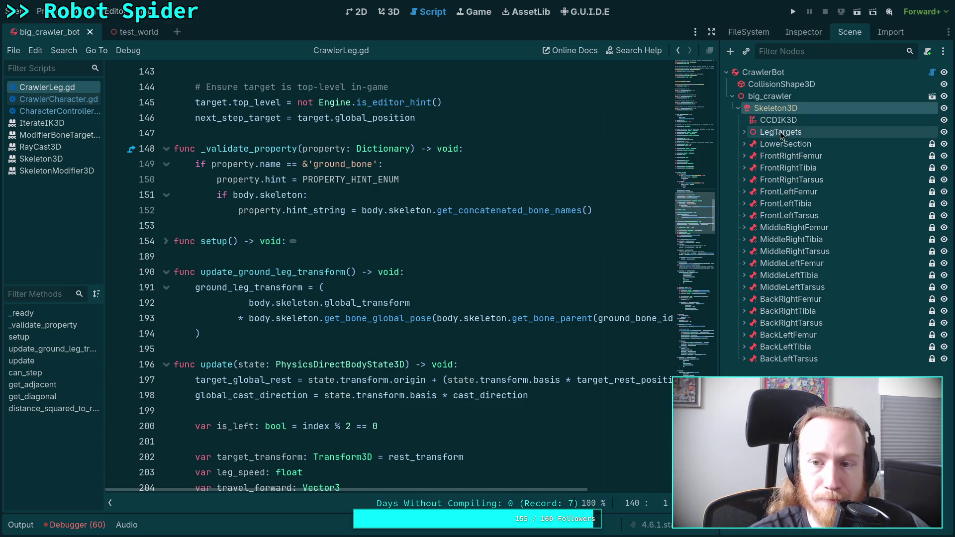
pyautogui.scroll(9, 445, 277)
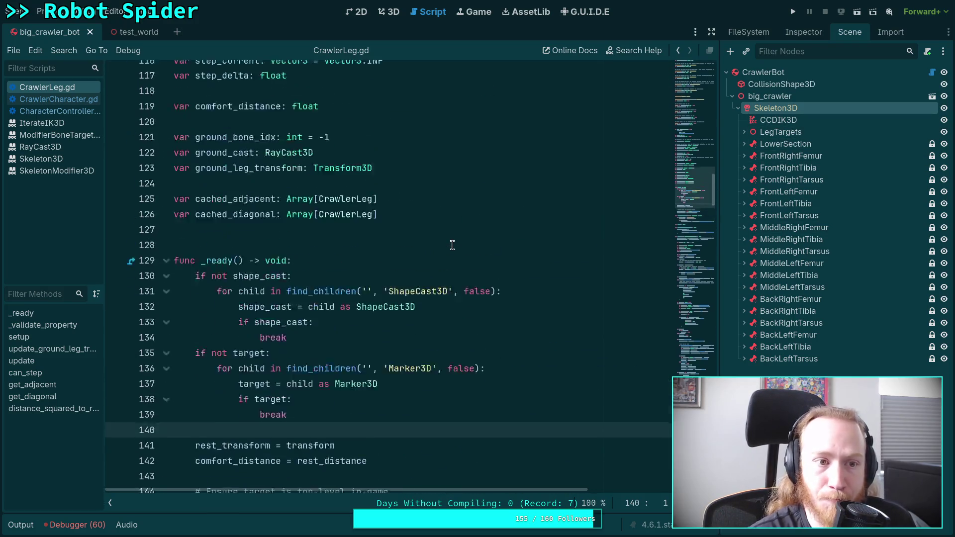
pyautogui.scroll(-9, 452, 286)
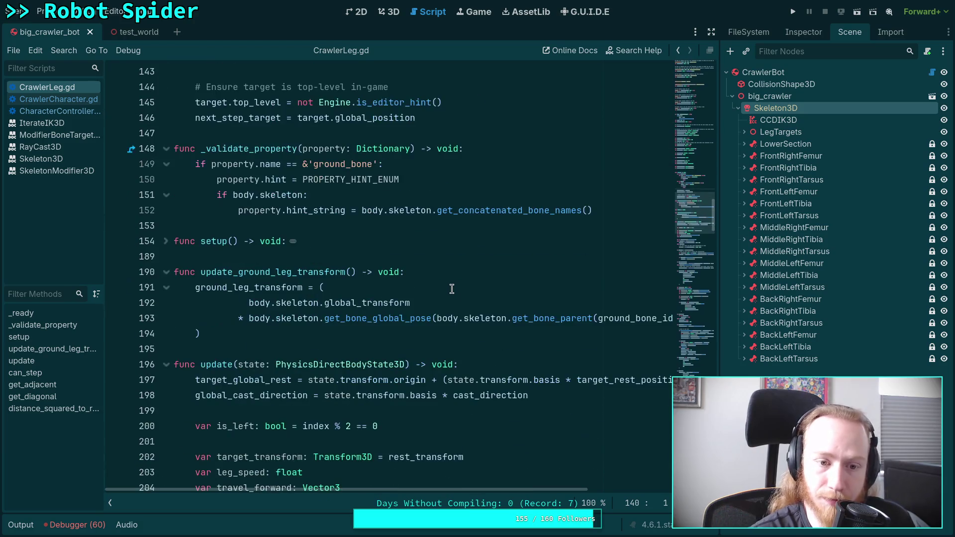
pyautogui.click(272, 329)
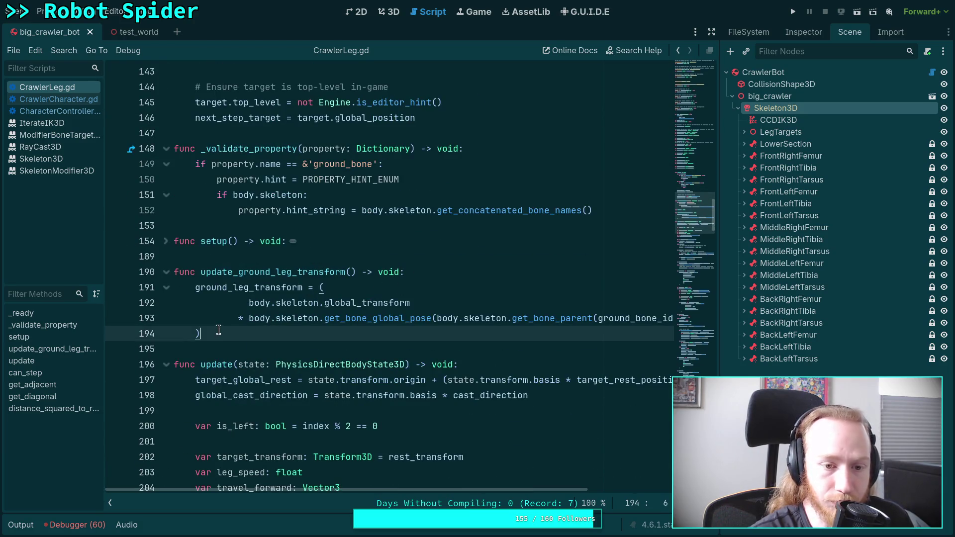
pyautogui.scroll(8, 269, 326)
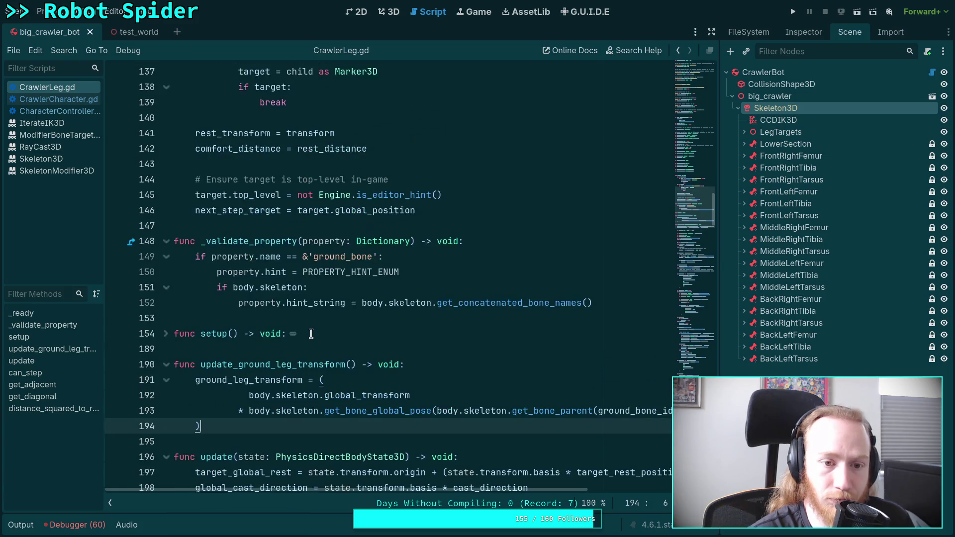
pyautogui.scroll(-3, 286, 320)
pyautogui.scroll(-2, 289, 318)
pyautogui.click(166, 335)
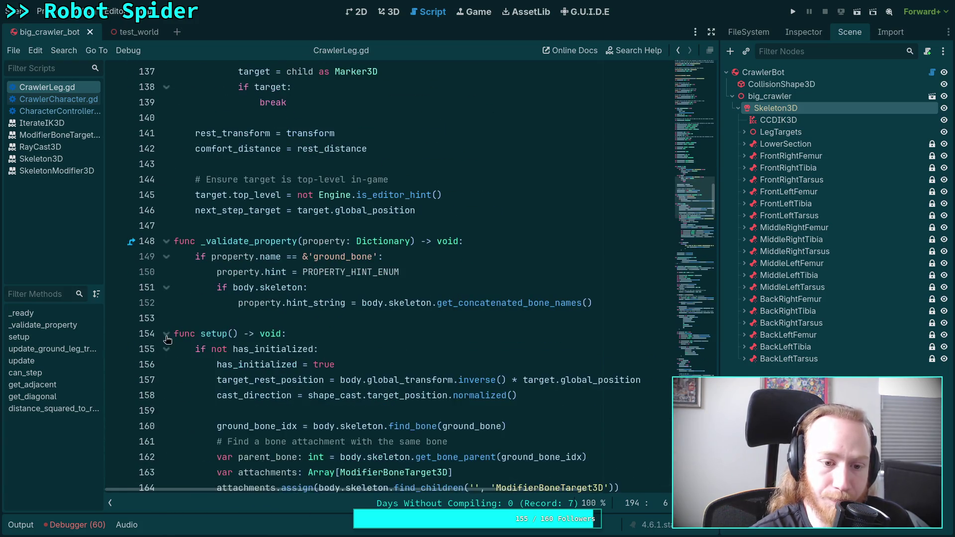
pyautogui.scroll(-6, 288, 301)
pyautogui.scroll(-4, 346, 302)
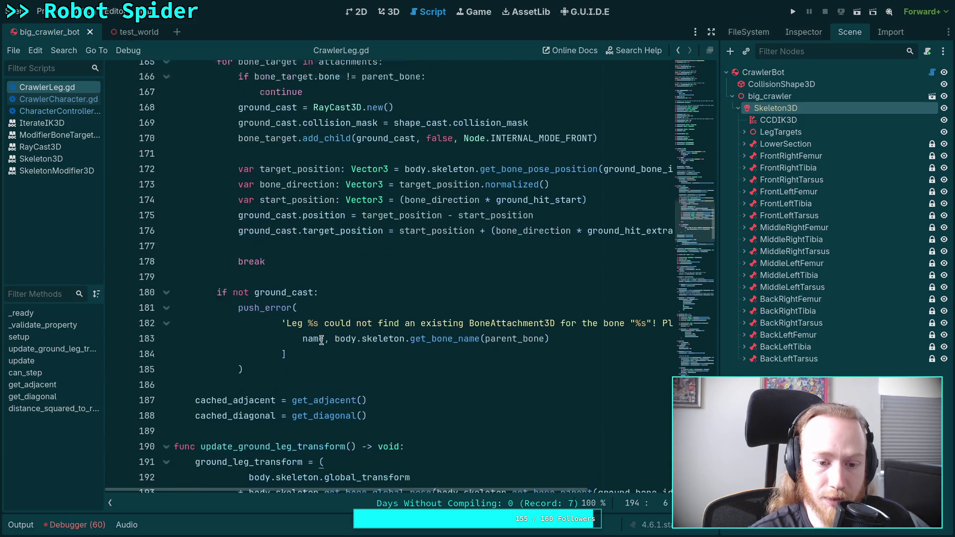
pyautogui.scroll(2, 336, 305)
pyautogui.scroll(1, 348, 263)
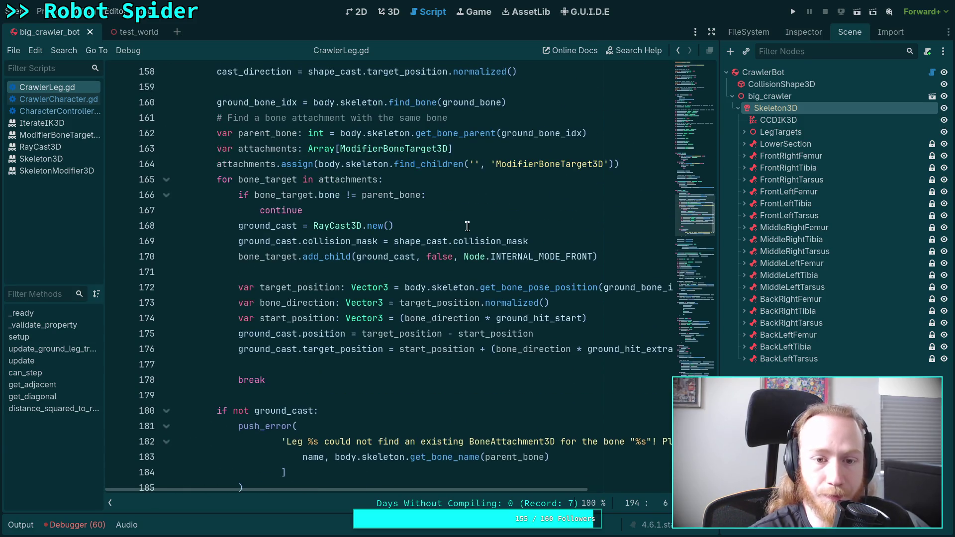
pyautogui.click(467, 227)
# Begin a ground_cast. line after RayCast3D.new() and consult the RayCast3D docs on force_raycast_update().
pyautogui.press('Return')
pyautogui.write('ground_cast.')
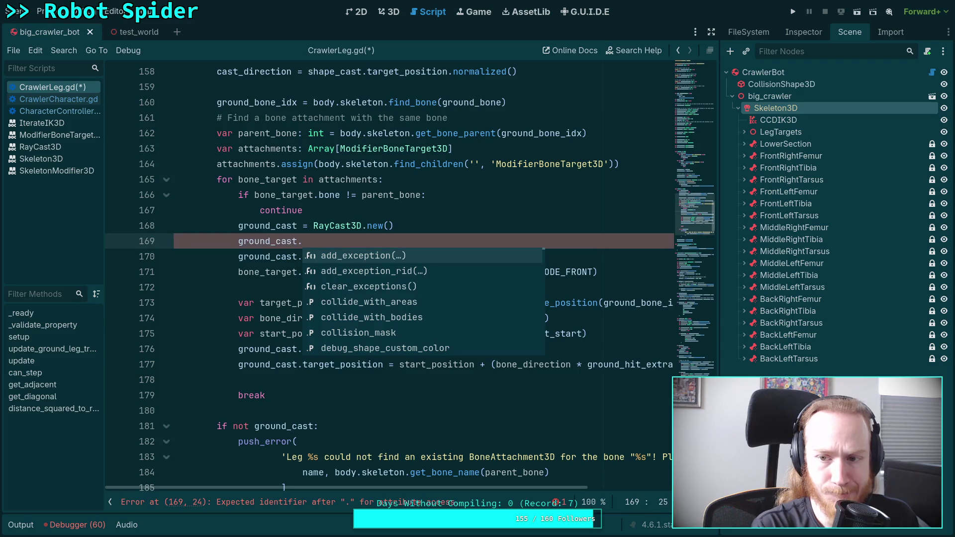
pyautogui.click(334, 227)
pyautogui.rightClick(334, 227)
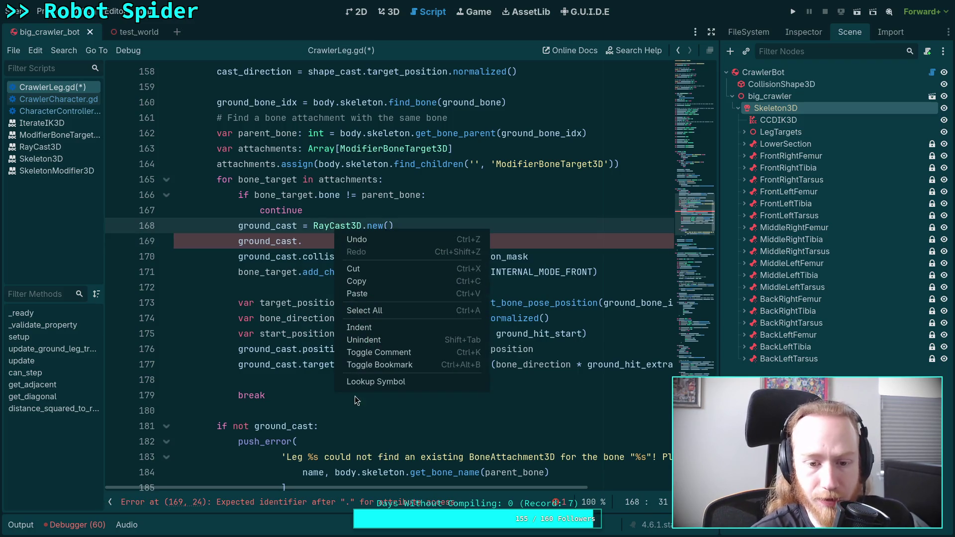
pyautogui.click(363, 436)
pyautogui.scroll(-5, 299, 276)
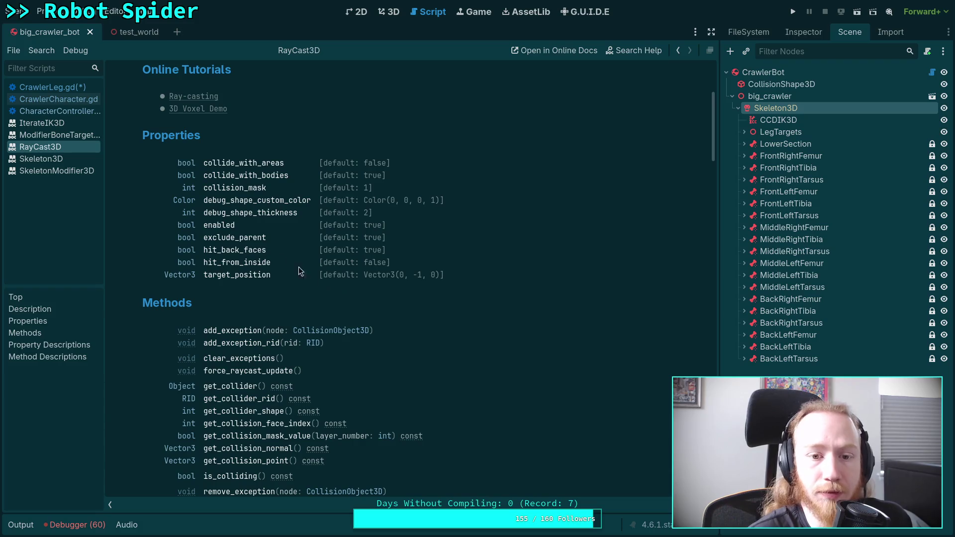
pyautogui.scroll(-3, 343, 265)
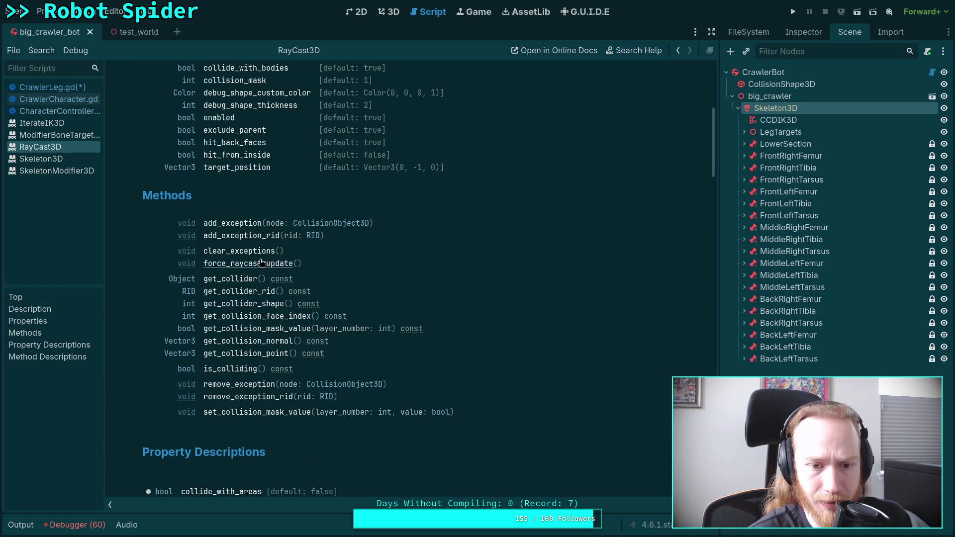
pyautogui.click(262, 263)
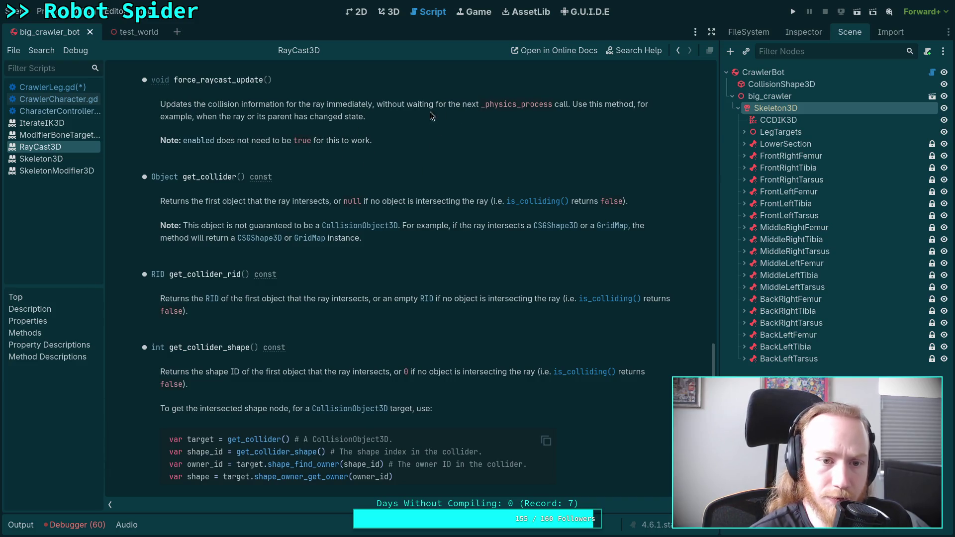
pyautogui.click(50, 87)
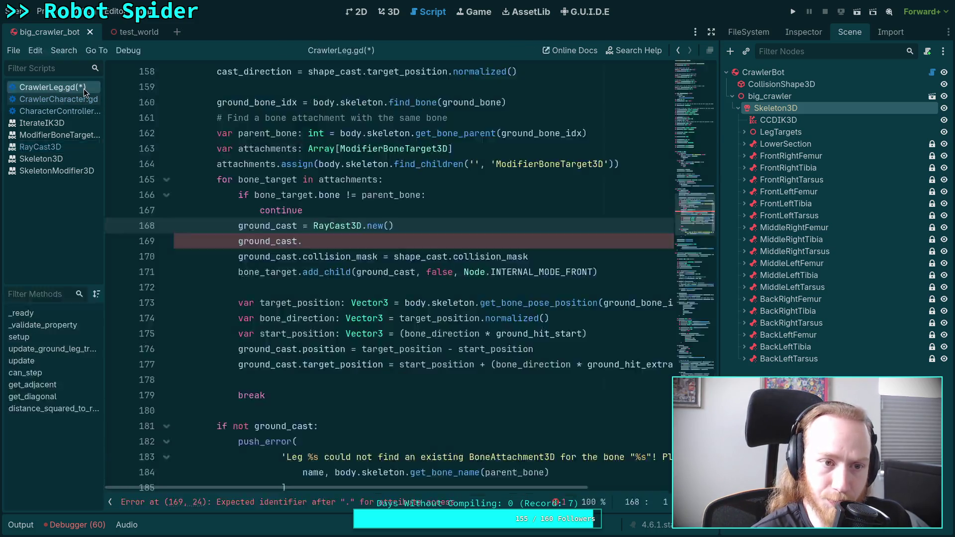
# Complete the line as ground_cast.enabled = false and save CrawlerLeg.gd.
pyautogui.click(327, 241)
pyautogui.write('enabled = ')
pyautogui.write('false')
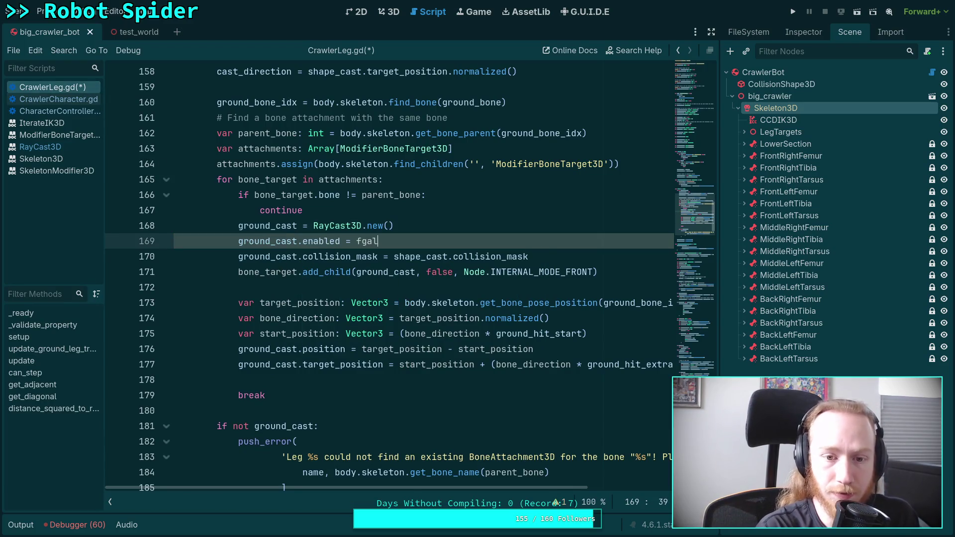
pyautogui.hotkey('ctrl', 's')
pyautogui.scroll(-9, 282, 237)
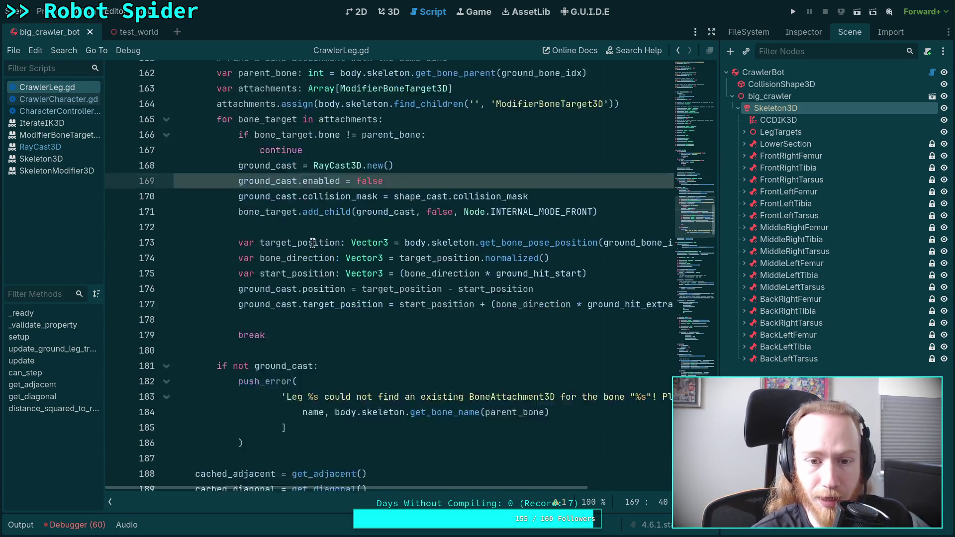
# Append ground_cast.force_raycast_update() to update_ground_leg_transform, save, and run the spider game with F5.
pyautogui.click(282, 241)
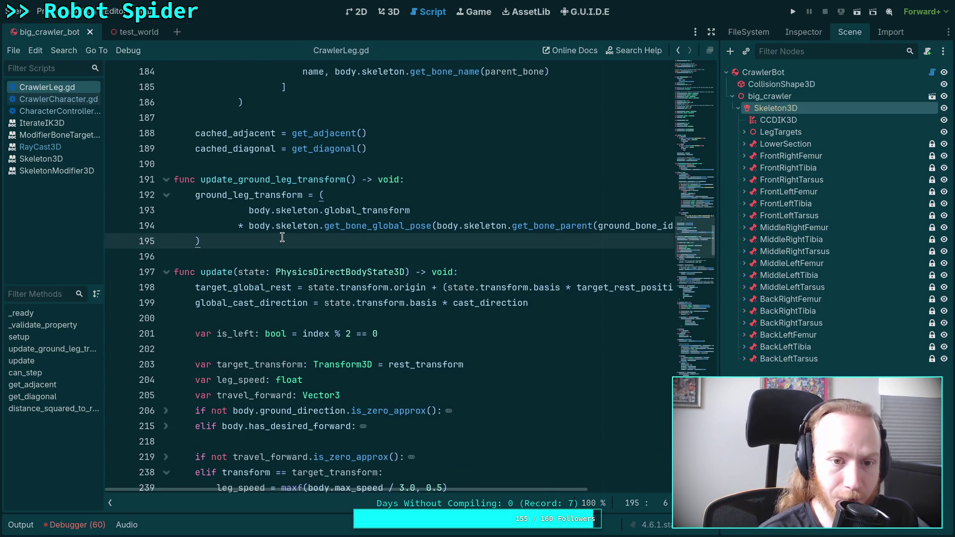
pyautogui.press('Return')
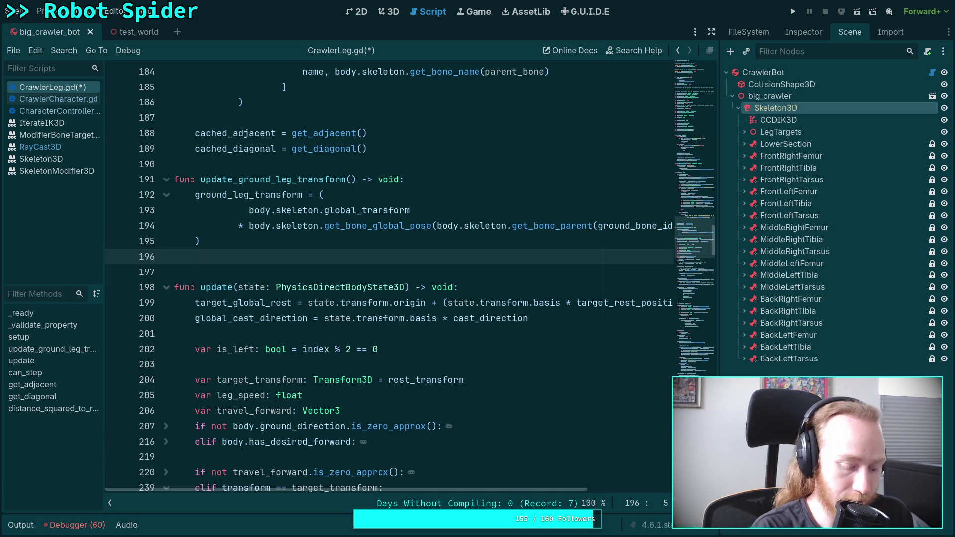
pyautogui.write('ground_')
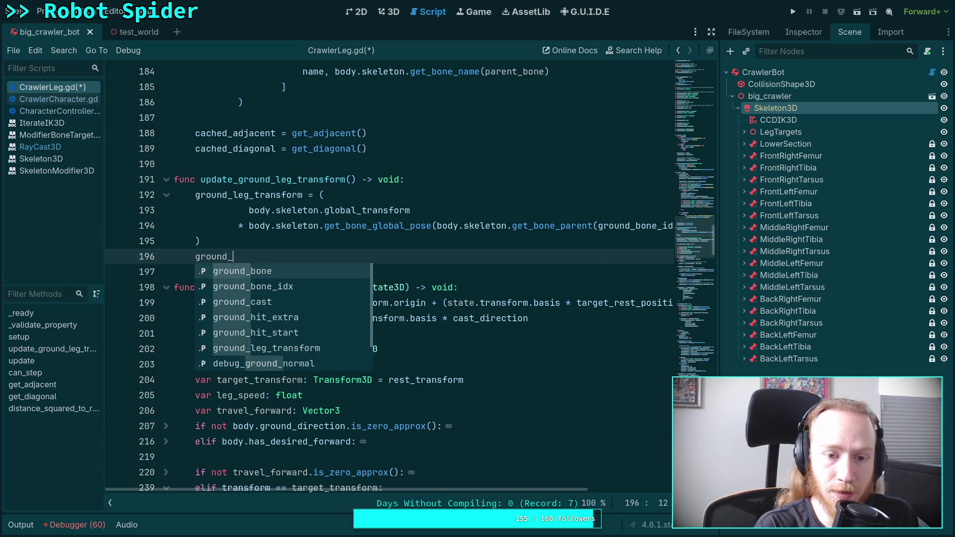
pyautogui.write('cast.for')
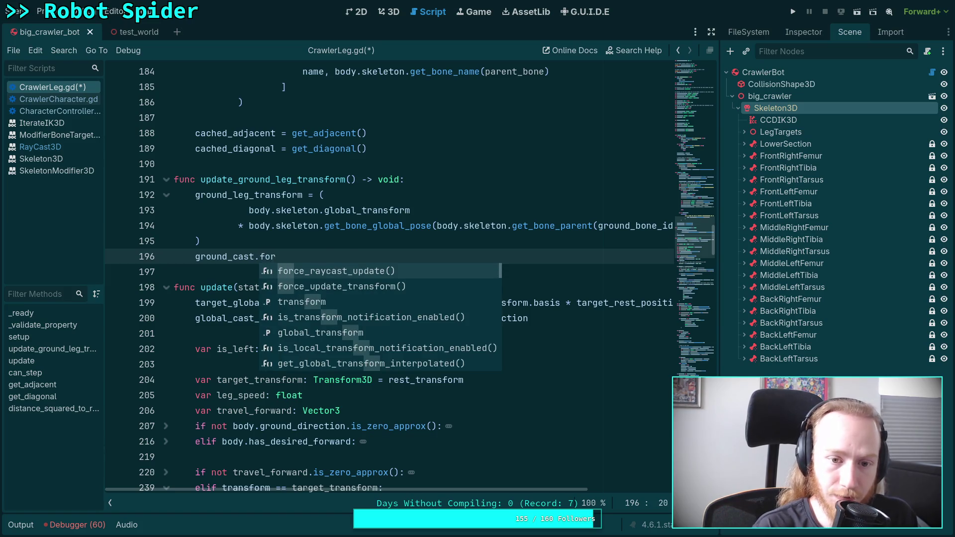
pyautogui.press('Return')
pyautogui.hotkey('ctrl', 's')
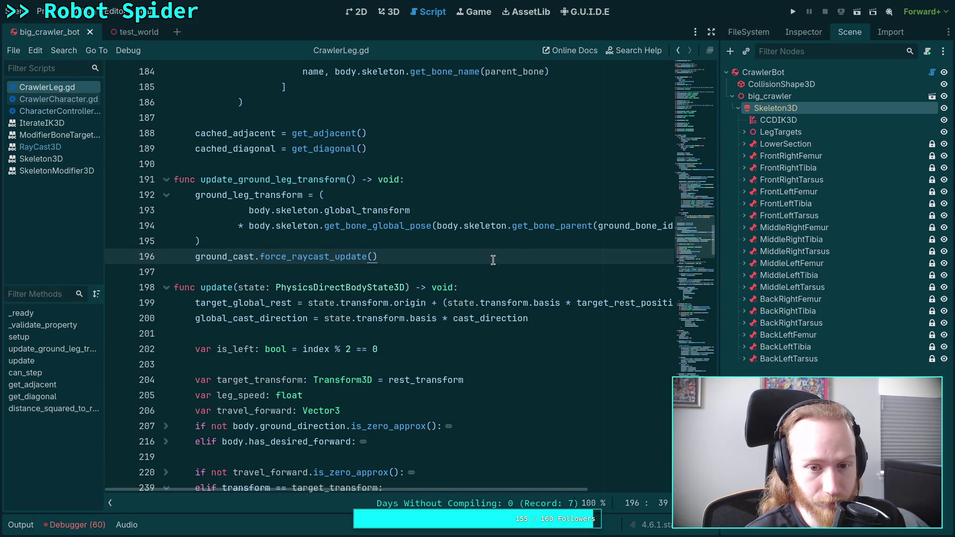
pyautogui.press('F5')
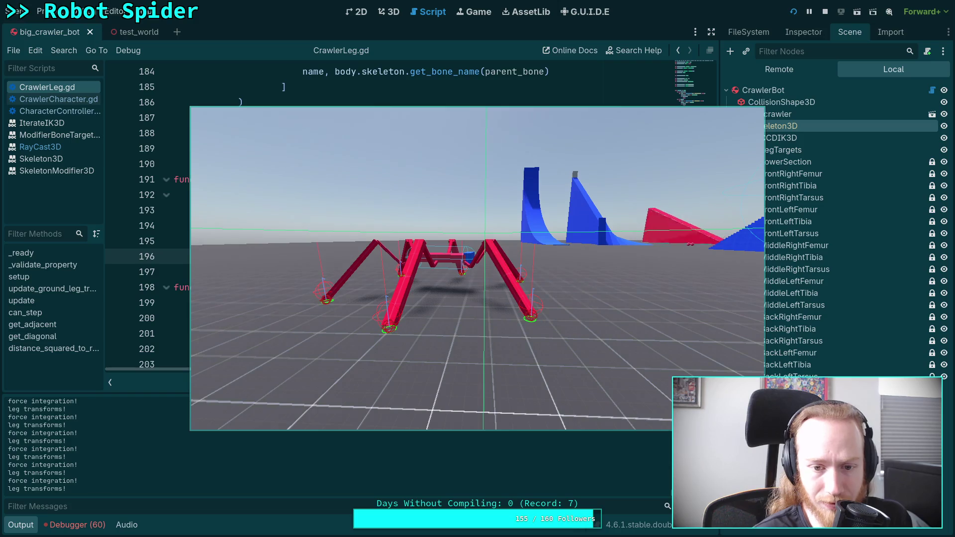
# Stop the spider test run with the toolbar Stop button.
pyautogui.click(825, 11)
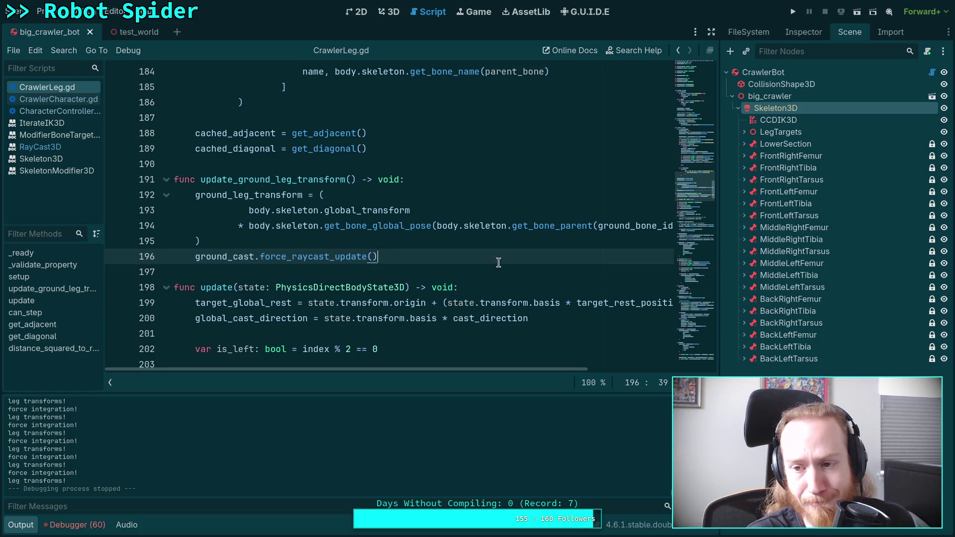
# Inspect the Skeleton3D properties and bone tree.
pyautogui.click(799, 37)
pyautogui.scroll(-2, 801, 149)
pyautogui.scroll(2, 802, 119)
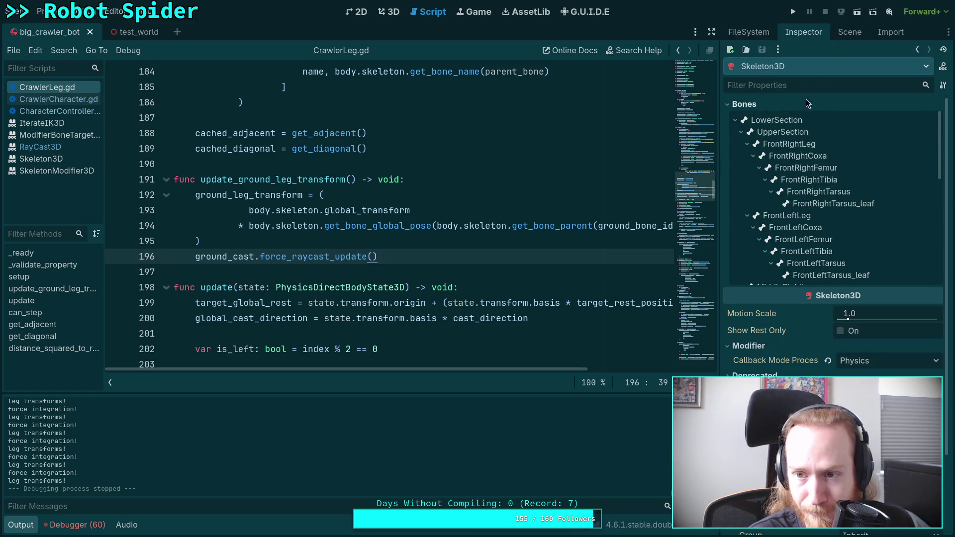
# Read the RayCast3D docs for force_raycast_update() and get_collision_mask_value().
pyautogui.keyDown('ctrl'); pyautogui.click(327, 256); pyautogui.keyUp('ctrl')
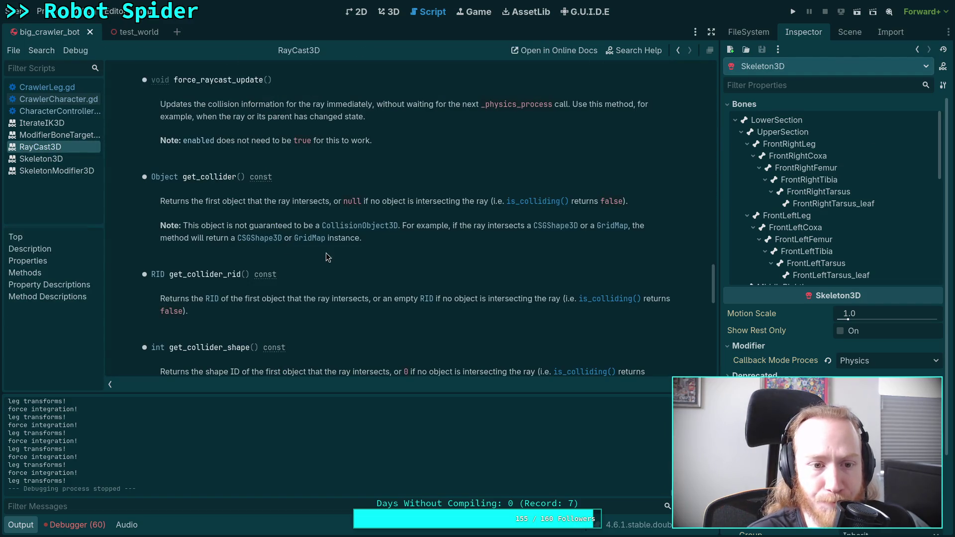
pyautogui.moveTo(718, 291); pyautogui.dragTo(717, 87)
pyautogui.scroll(-3, 481, 262)
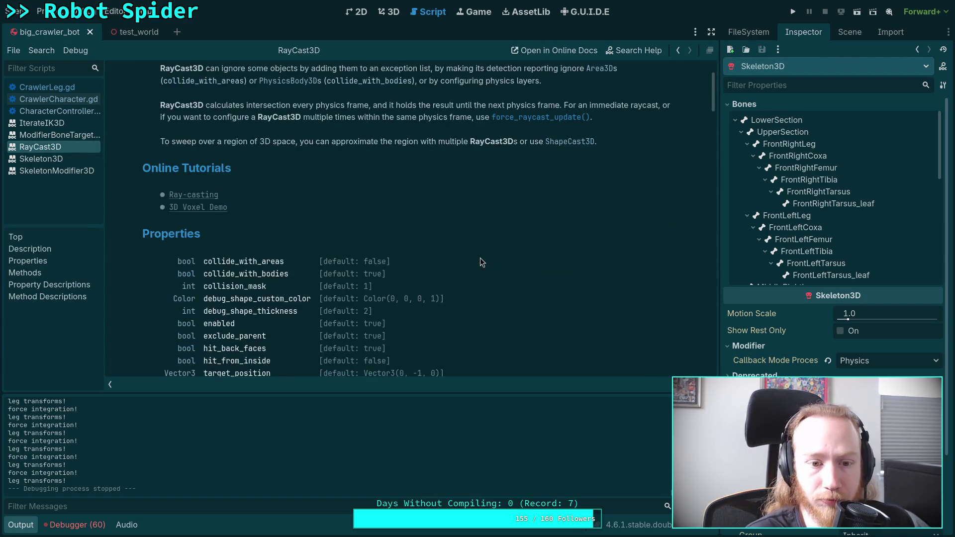
pyautogui.scroll(-3, 473, 262)
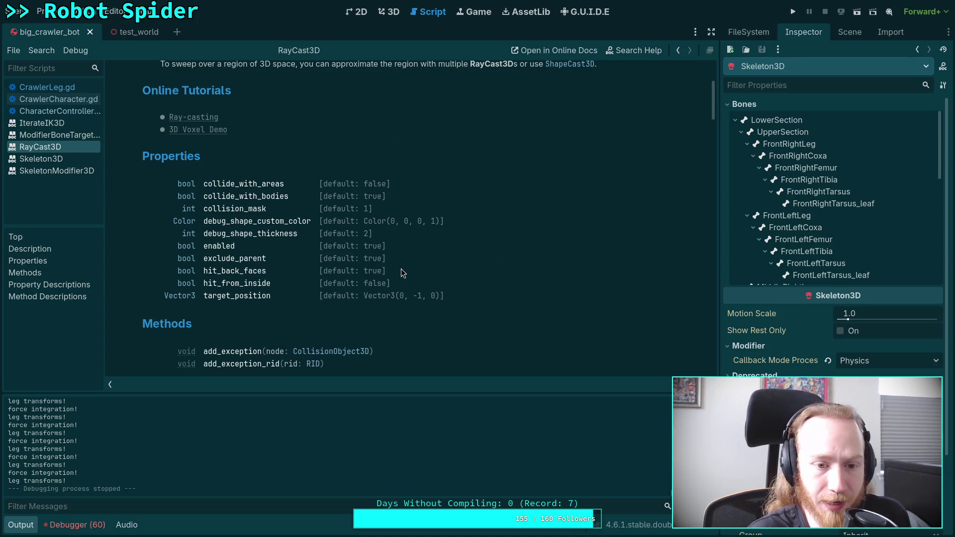
pyautogui.scroll(-6, 378, 267)
pyautogui.scroll(-3, 377, 266)
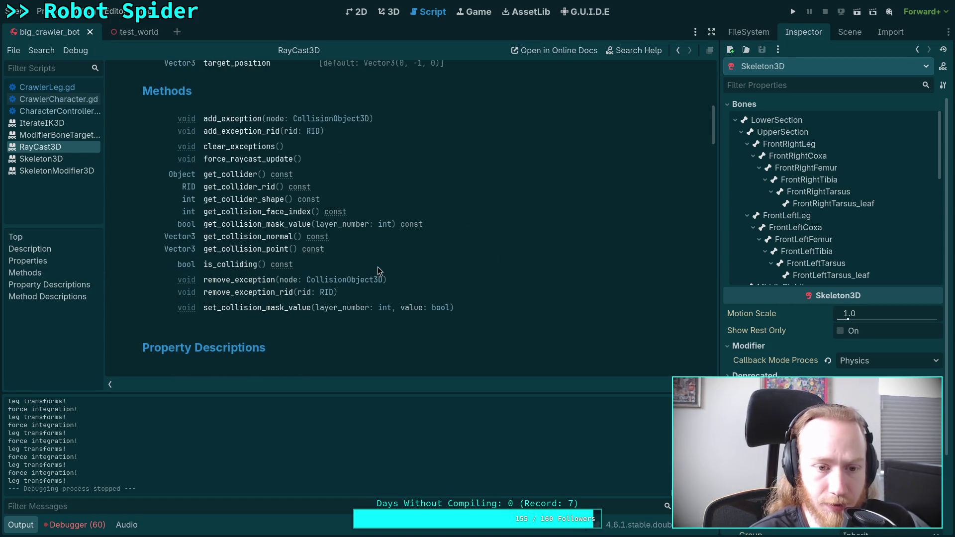
pyautogui.scroll(2, 406, 270)
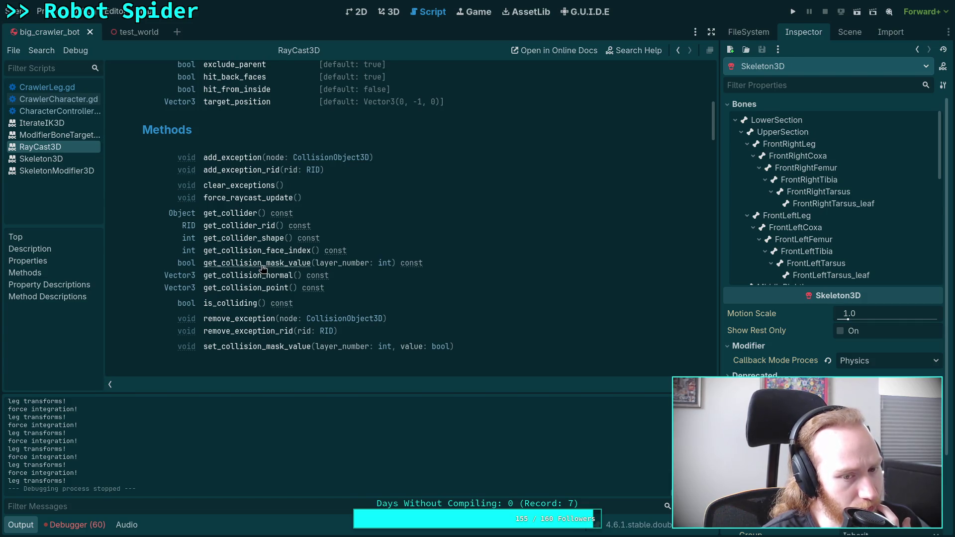
pyautogui.click(263, 268)
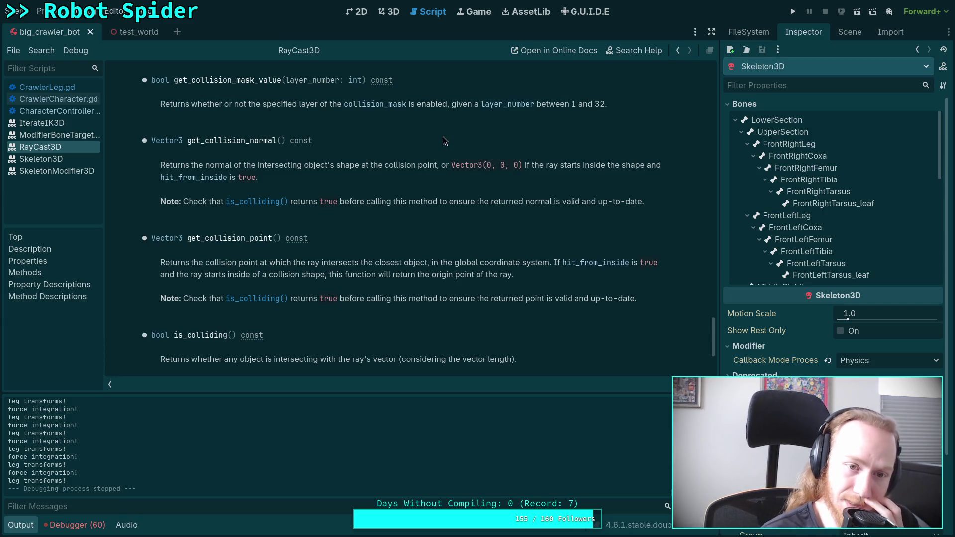
pyautogui.moveTo(710, 338); pyautogui.dragTo(712, 92)
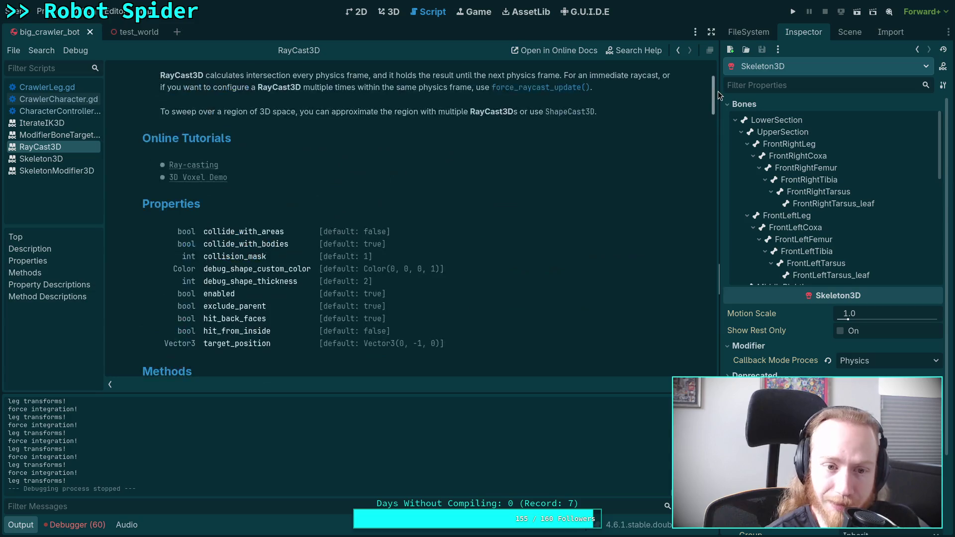
pyautogui.scroll(3, 515, 215)
pyautogui.scroll(-4, 515, 216)
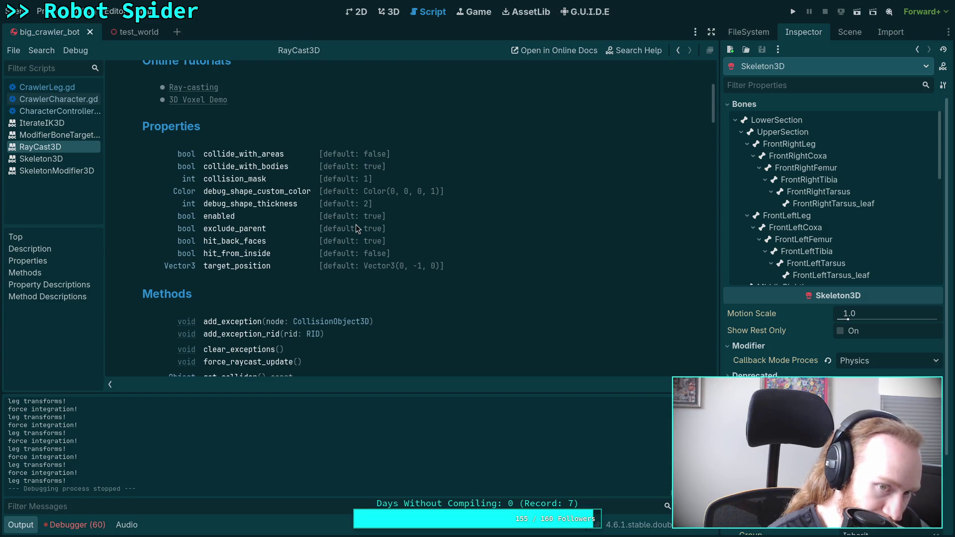
pyautogui.scroll(-5, 356, 225)
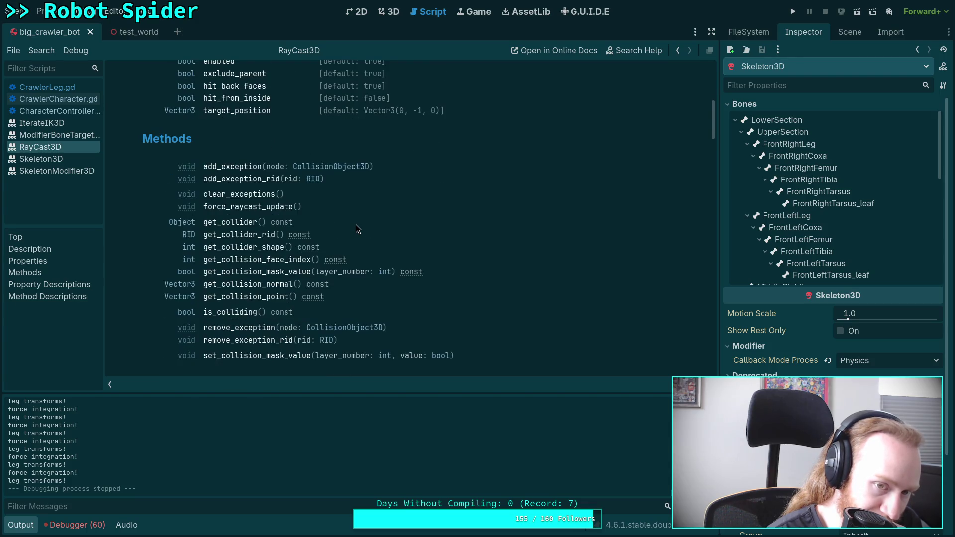
pyautogui.scroll(-1, 356, 224)
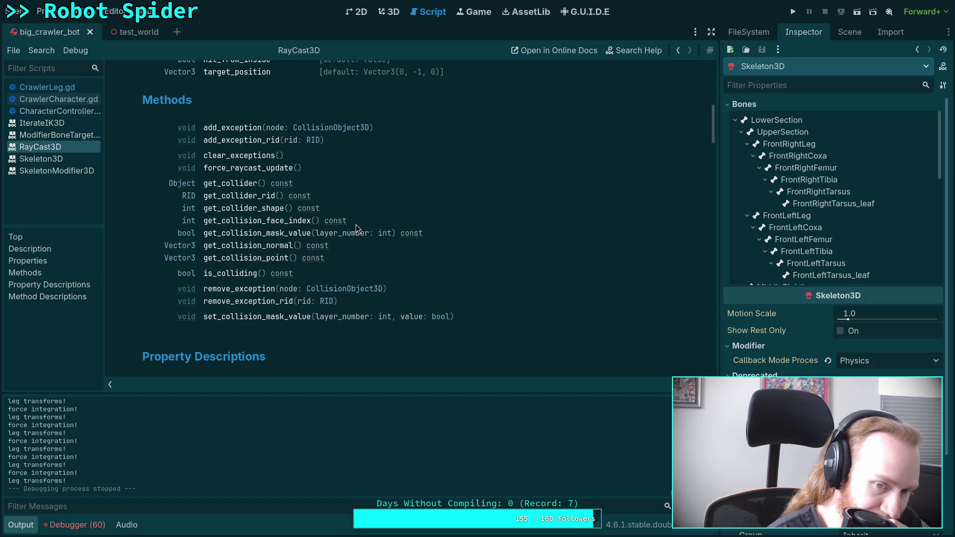
pyautogui.scroll(1, 356, 225)
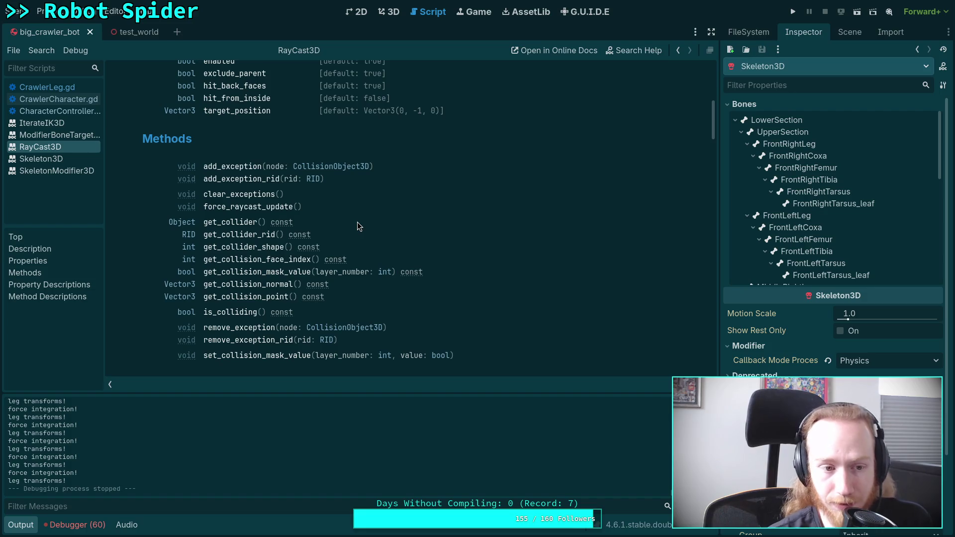
# Run the spider game briefly, stop it with F8, and return to CrawlerLeg.gd.
pyautogui.press('F5')
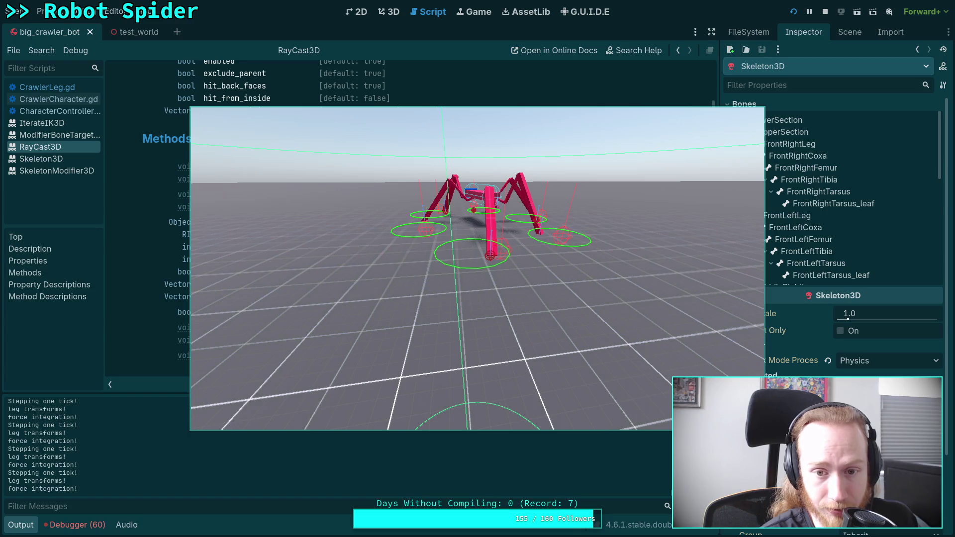
pyautogui.press('F8')
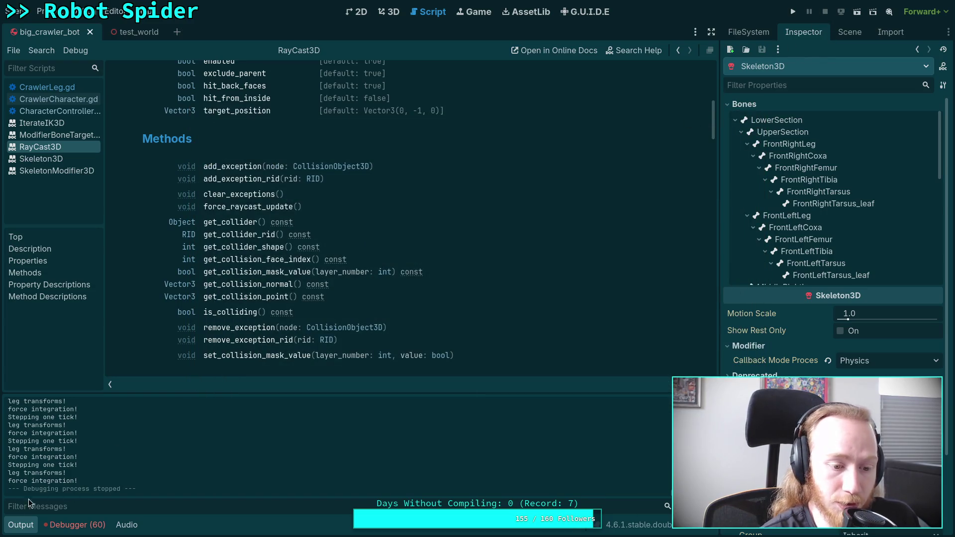
pyautogui.click(21, 524)
pyautogui.click(47, 87)
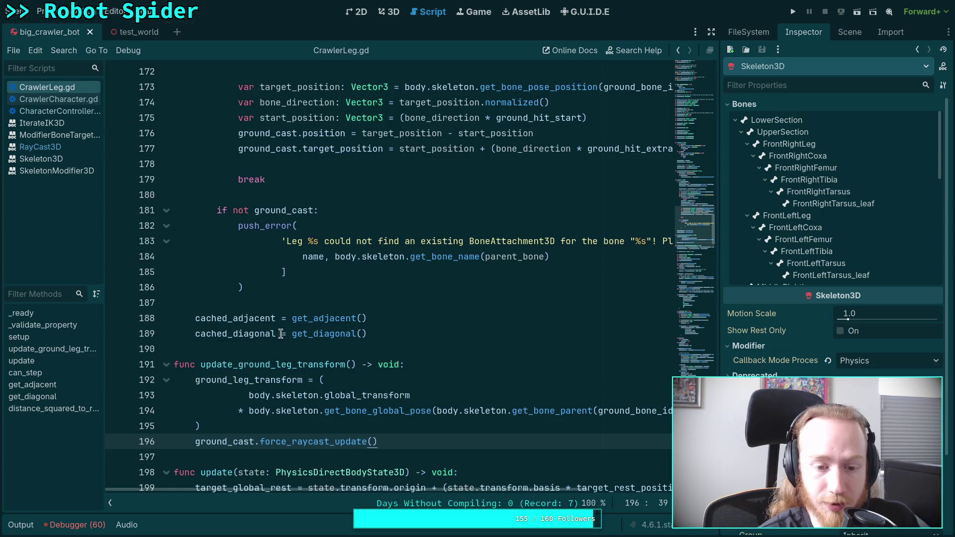
# Review the leg setup in CrawlerCharacter.gd.
pyautogui.scroll(-3, 280, 330)
pyautogui.click(45, 99)
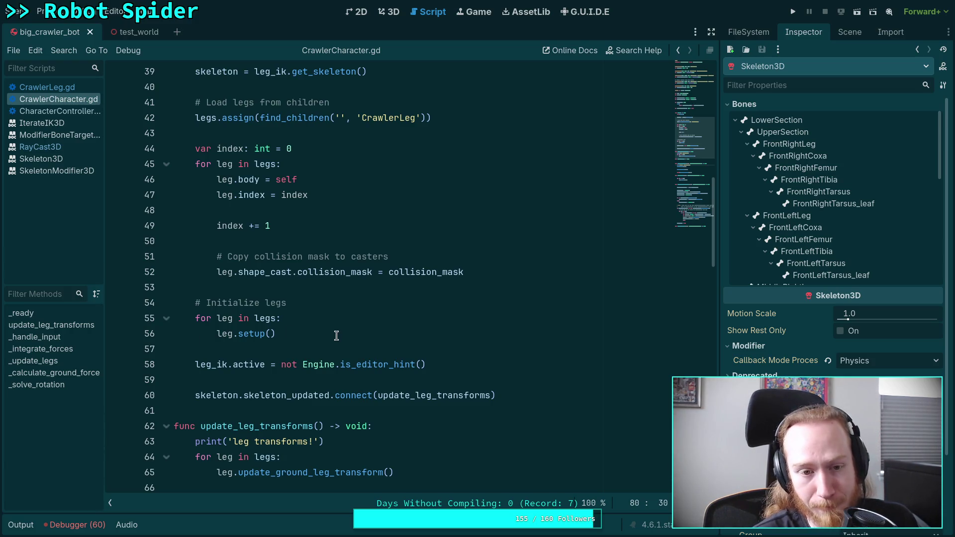
pyautogui.scroll(-13, 343, 318)
# Return to CrawlerLeg.gd and inspect the adjacent-leg is_moving check around line 368.
pyautogui.click(64, 86)
pyautogui.scroll(-20, 436, 279)
pyautogui.scroll(-20, 436, 279)
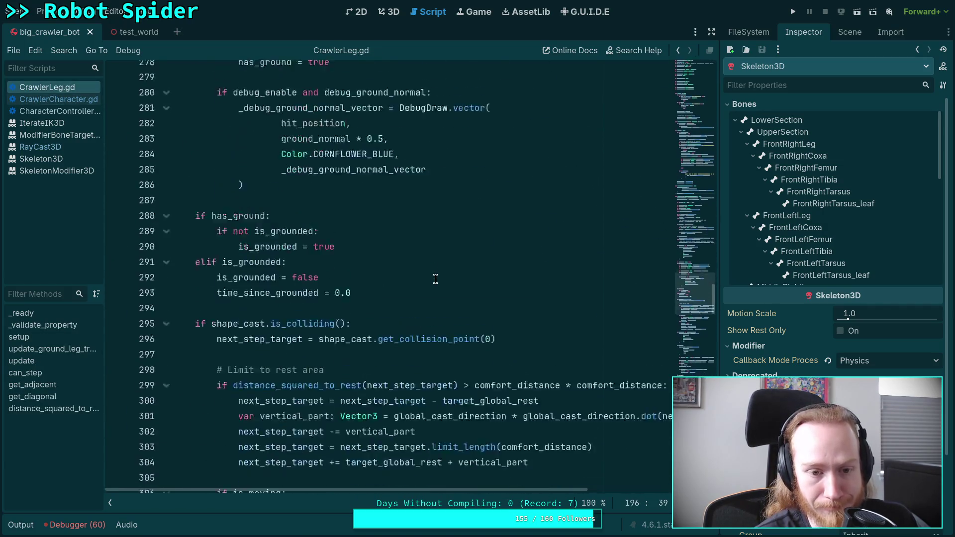
pyautogui.scroll(-11, 436, 278)
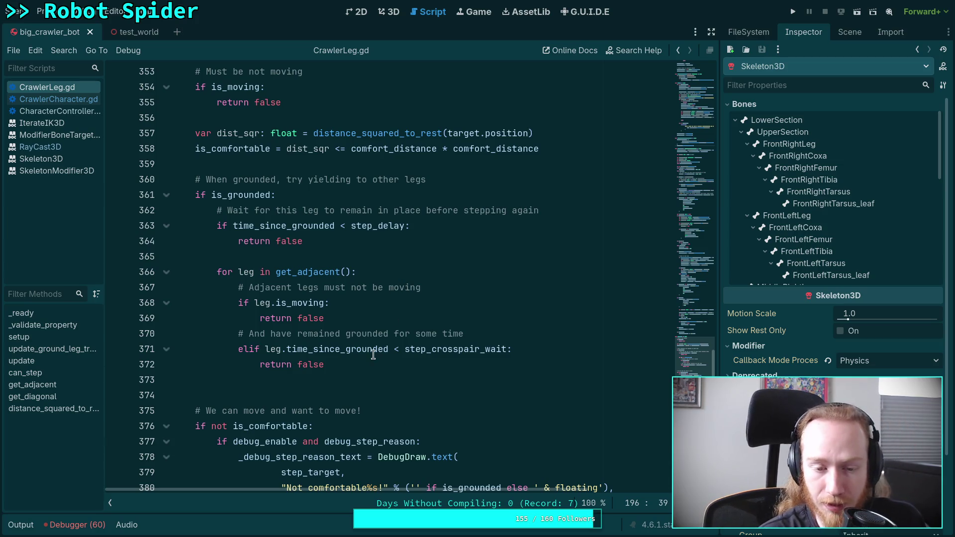
pyautogui.click(343, 348)
pyautogui.click(330, 302)
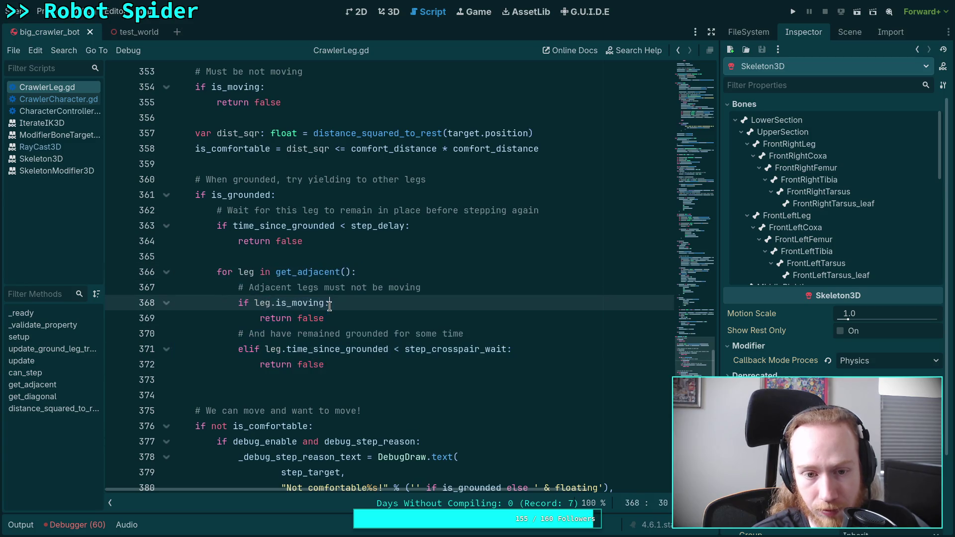
# Select the is_grounded condition on line 361 in the stepping checks.
pyautogui.scroll(-2, 374, 311)
pyautogui.scroll(-6, 374, 311)
pyautogui.scroll(7, 301, 257)
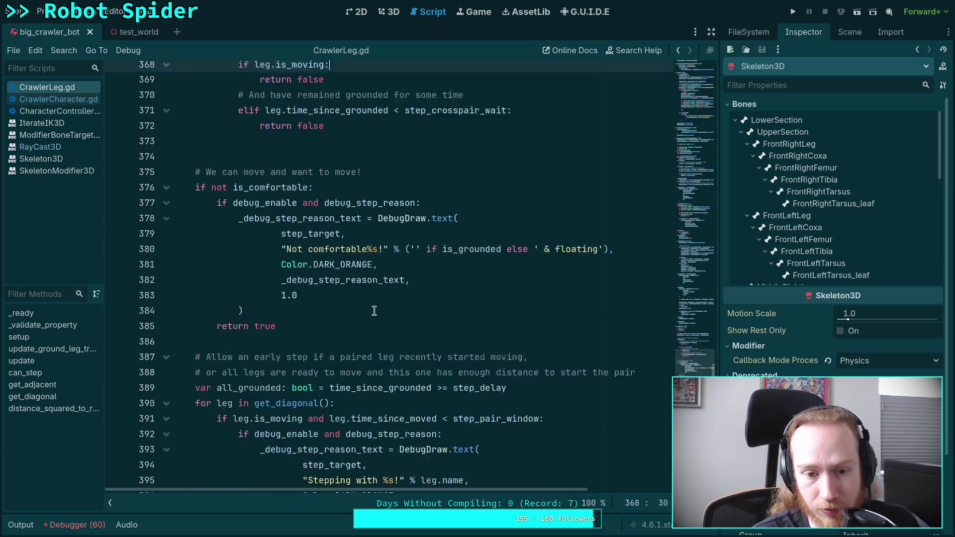
pyautogui.scroll(-3, 301, 257)
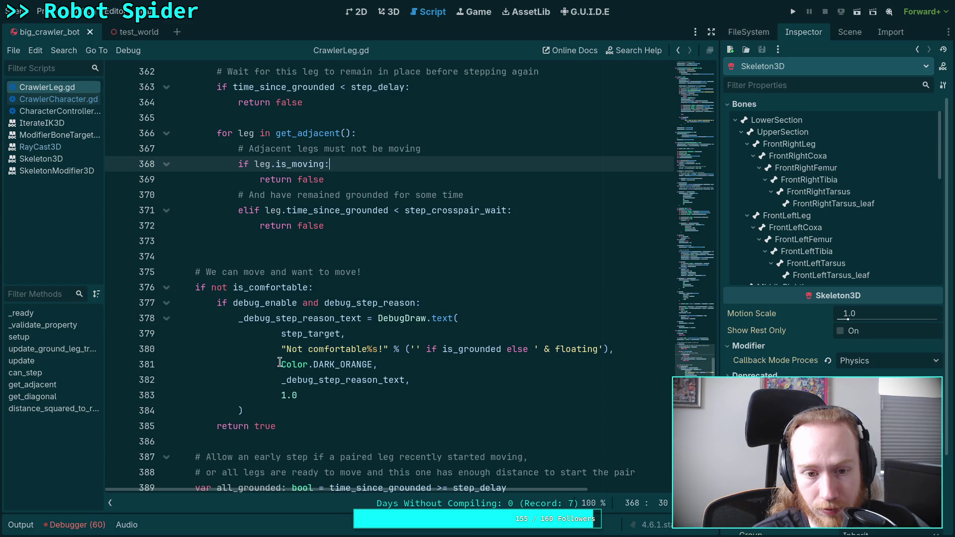
pyautogui.scroll(3, 280, 362)
pyautogui.scroll(1, 280, 362)
pyautogui.scroll(-2, 312, 360)
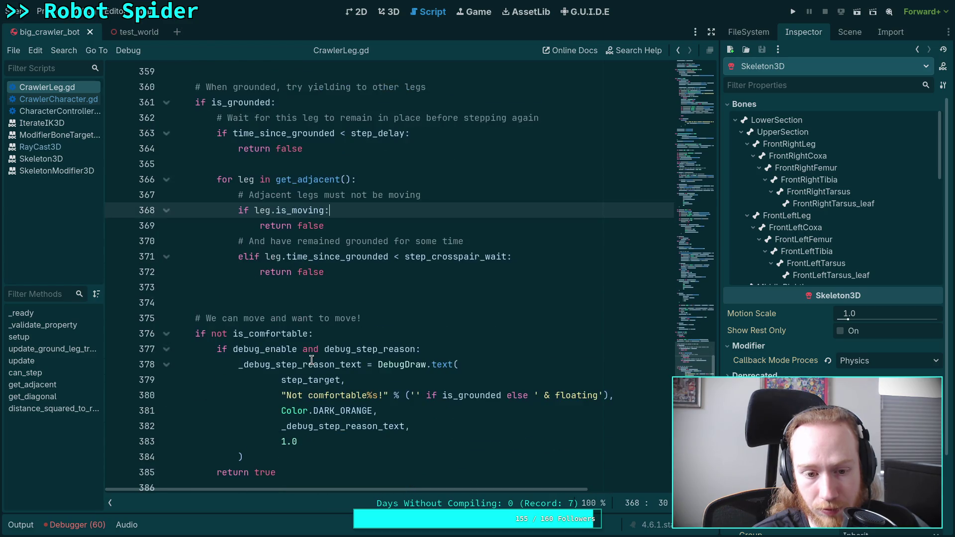
pyautogui.scroll(2, 287, 346)
pyautogui.doubleClick(242, 195)
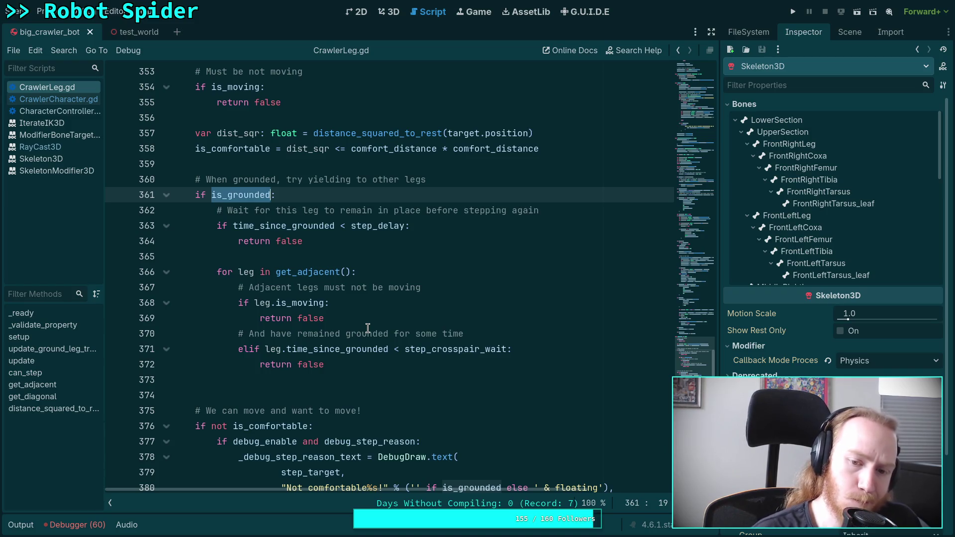
# Run the spider game, advance three physics ticks to watch feet and target rings, then stop with F8.
pyautogui.click(793, 13)
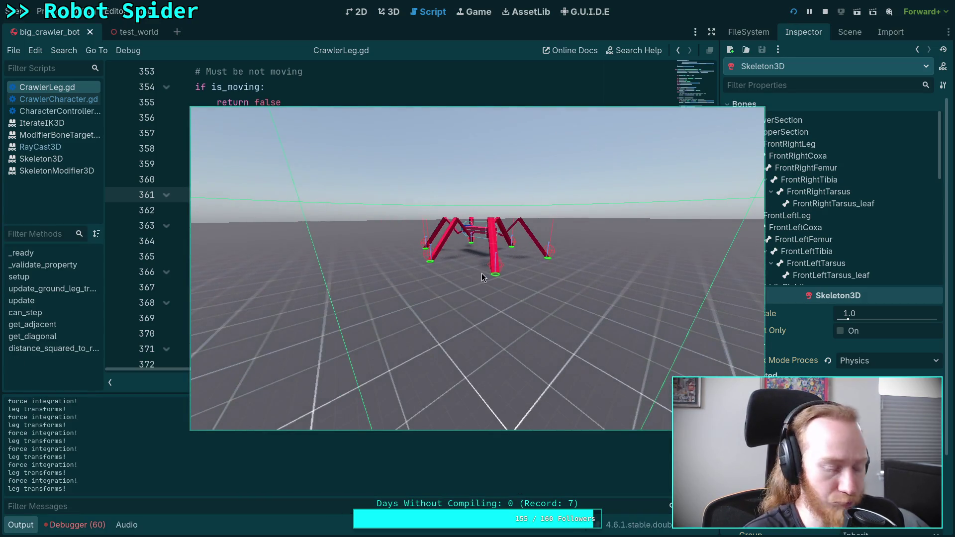
pyautogui.press('space')
pyautogui.press('space')
pyautogui.press('space')
pyautogui.press('space')
pyautogui.press('space')
pyautogui.press('space')
pyautogui.press('space')
pyautogui.press('space')
pyautogui.press('space')
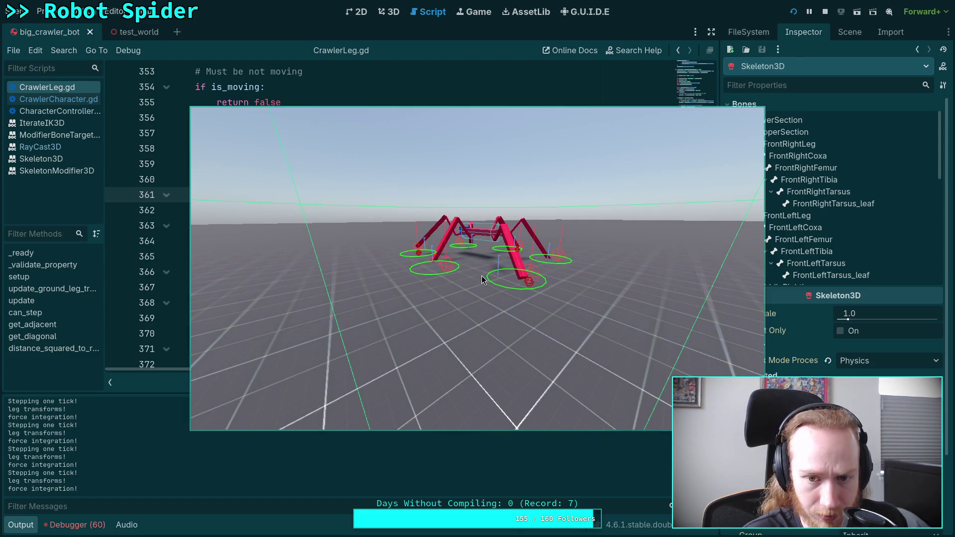
pyautogui.press('space')
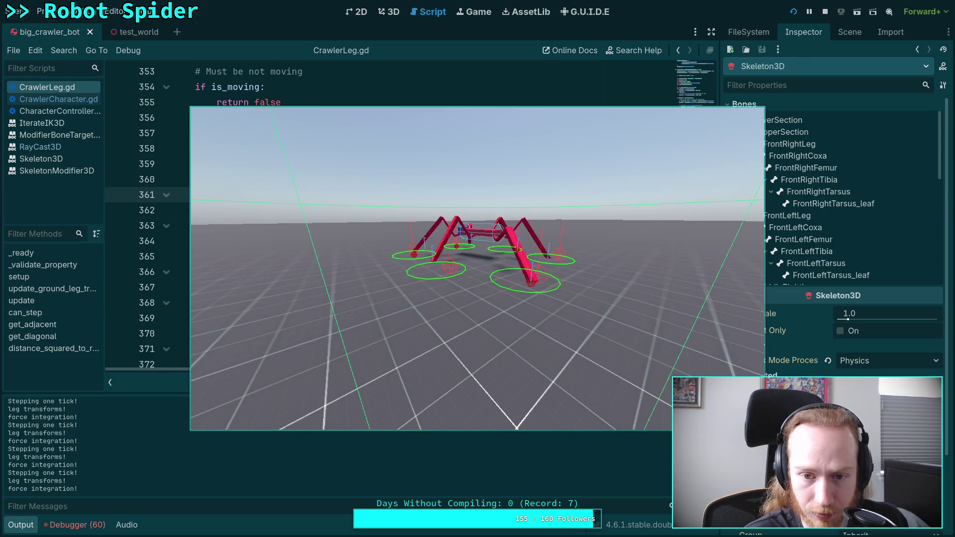
pyautogui.press('space')
pyautogui.press('space')
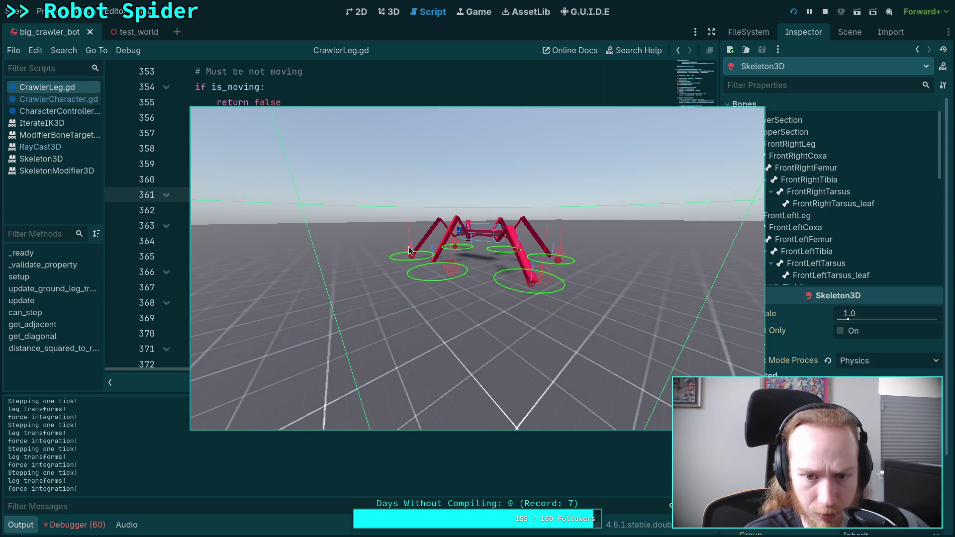
pyautogui.press('F8')
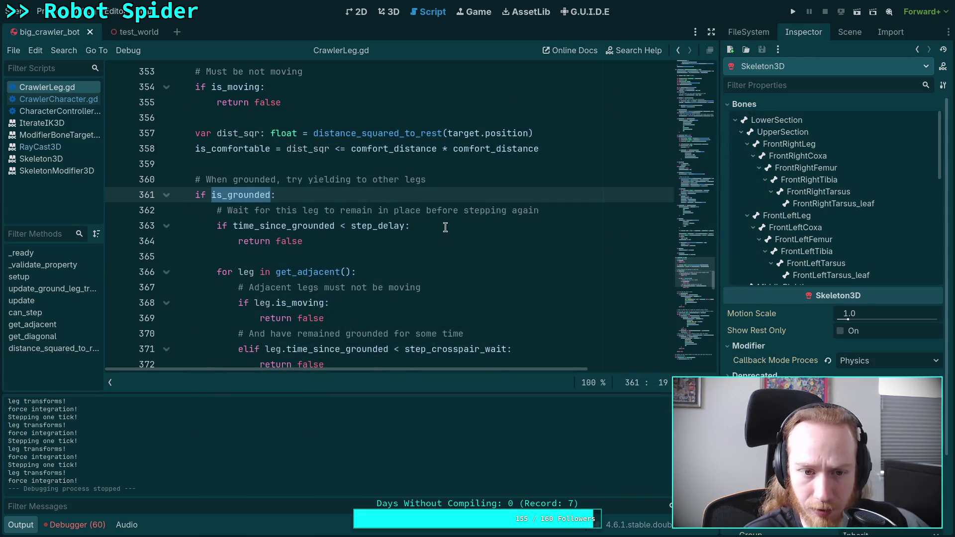
pyautogui.scroll(-3, 453, 231)
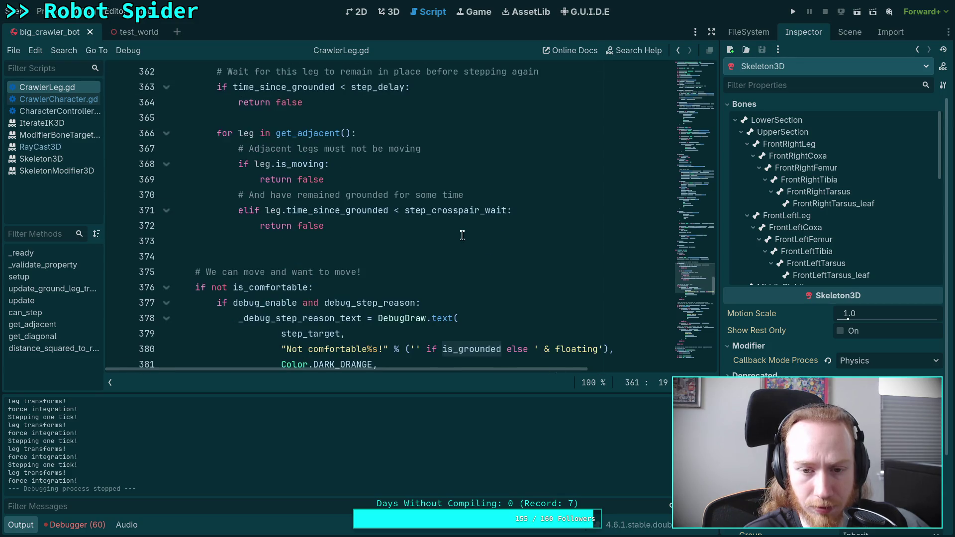
pyautogui.scroll(2, 462, 236)
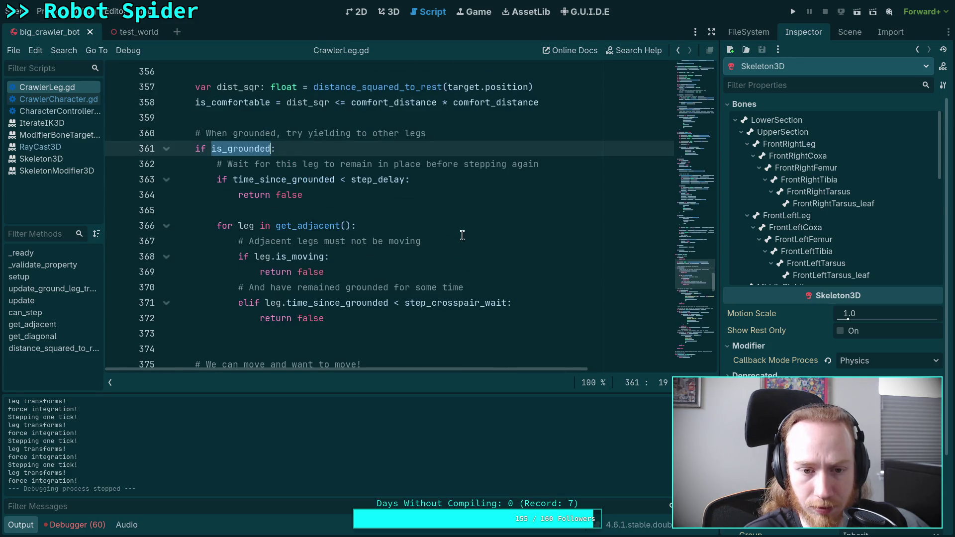
pyautogui.click(384, 336)
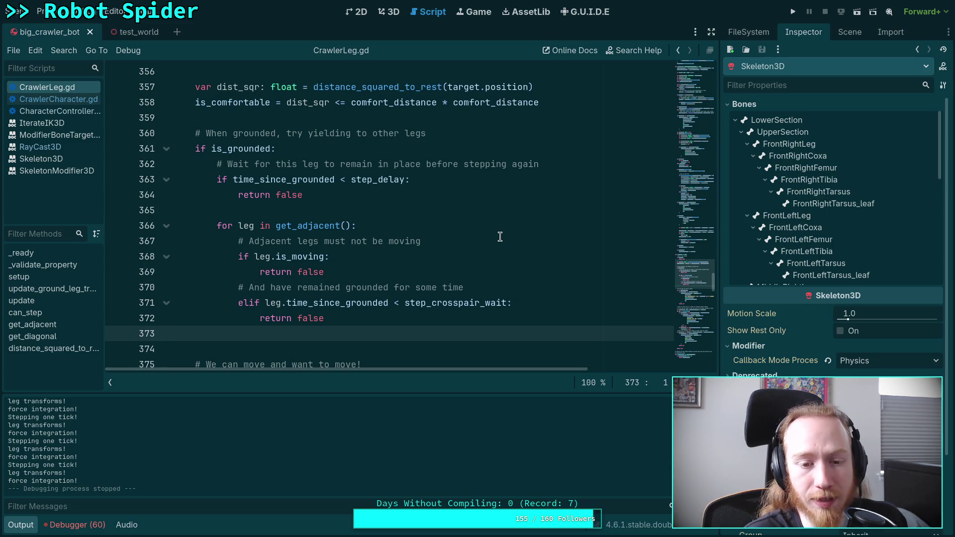
pyautogui.scroll(2, 490, 229)
pyautogui.scroll(-3, 489, 230)
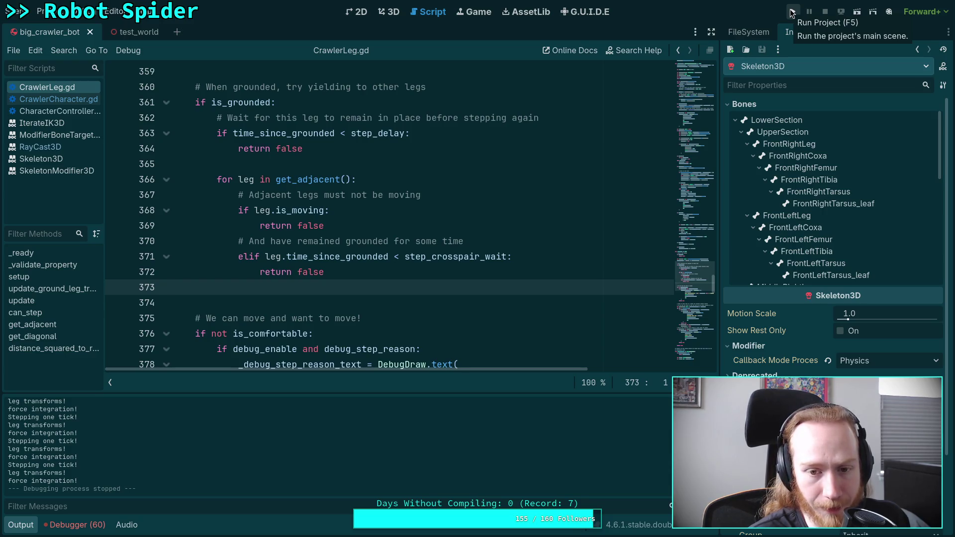
pyautogui.click(314, 256)
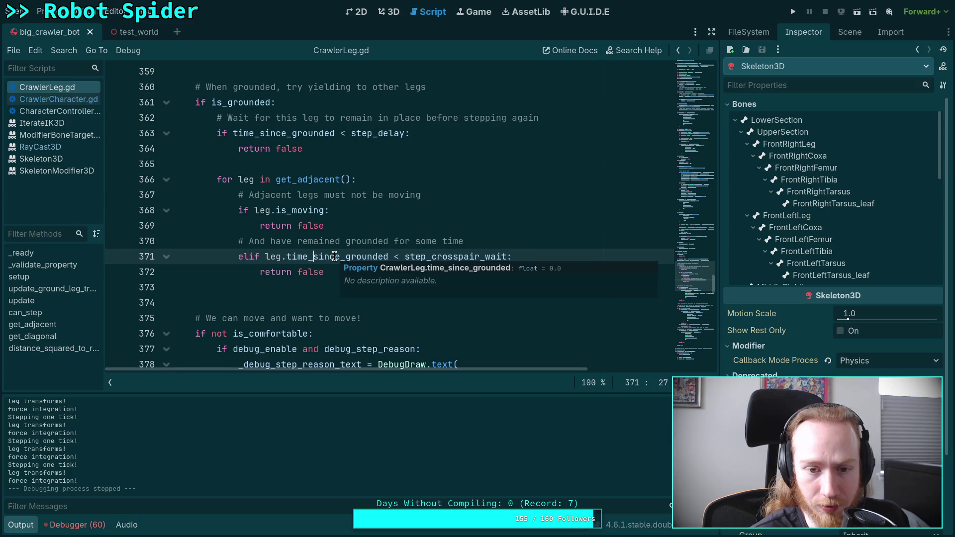
pyautogui.doubleClick(334, 256)
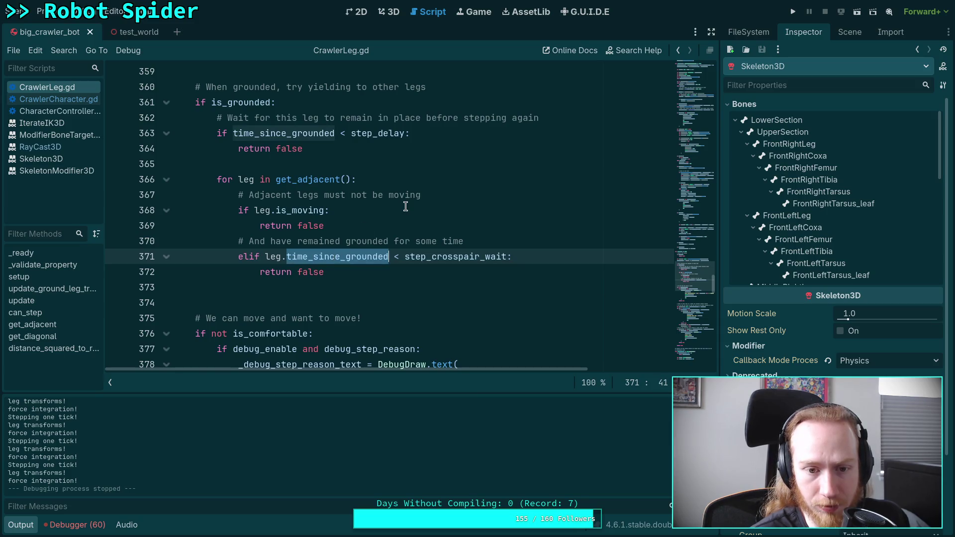
pyautogui.scroll(5, 406, 206)
pyautogui.scroll(-1, 406, 207)
pyautogui.scroll(7, 406, 206)
pyautogui.scroll(-3, 406, 206)
pyautogui.scroll(12, 406, 206)
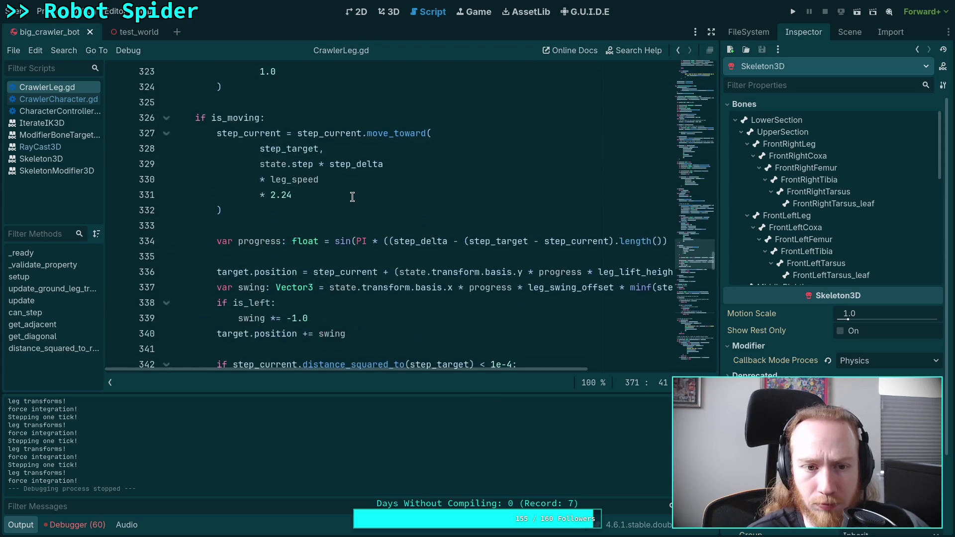
pyautogui.scroll(8, 349, 197)
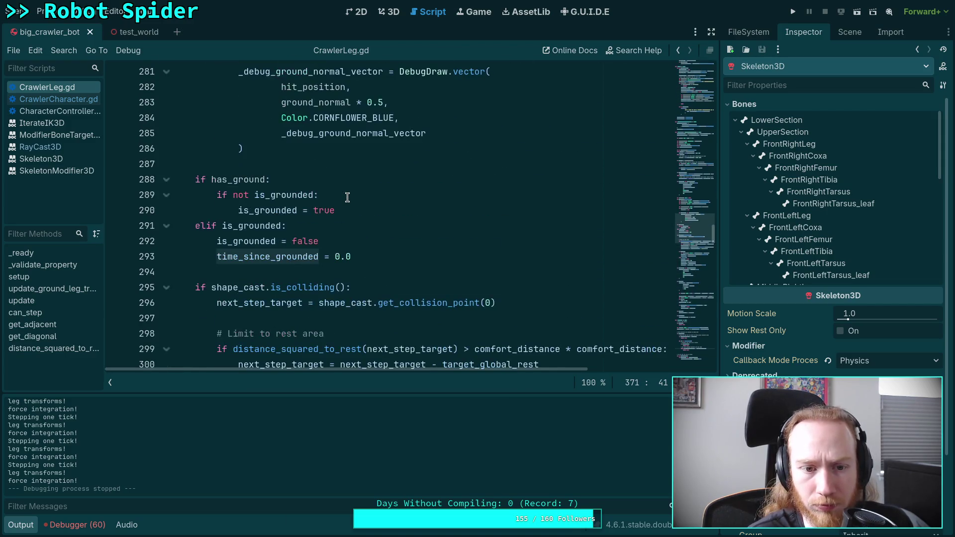
pyautogui.scroll(1, 441, 224)
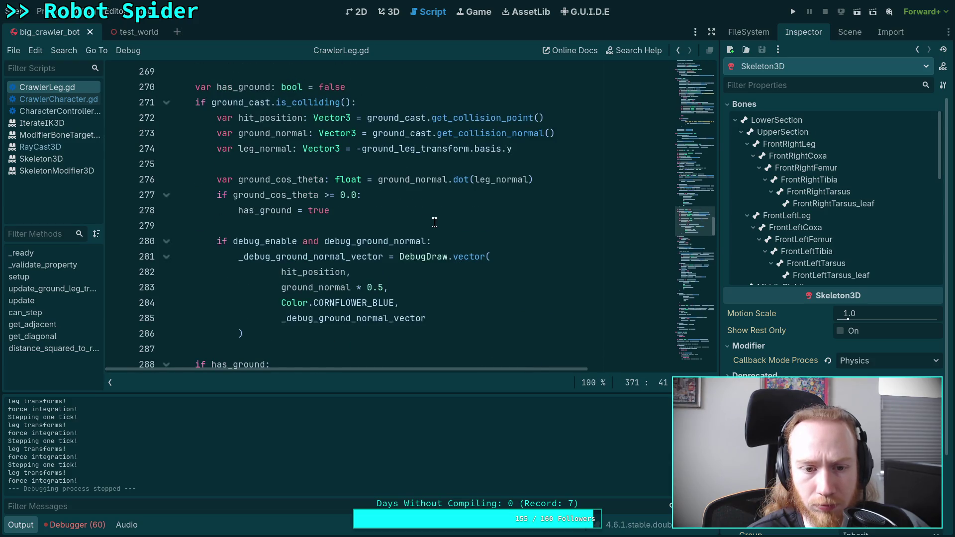
pyautogui.moveTo(216, 195); pyautogui.dragTo(291, 281)
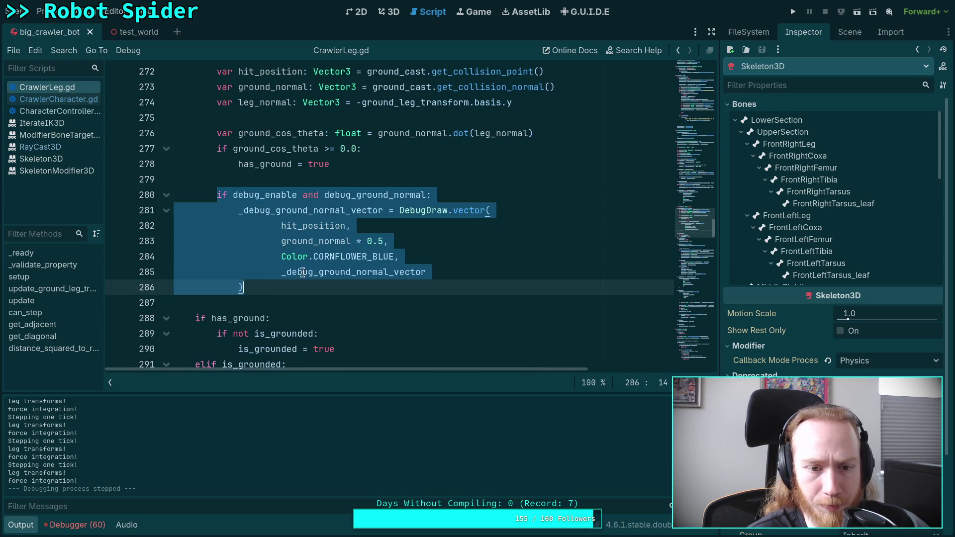
pyautogui.click(258, 302)
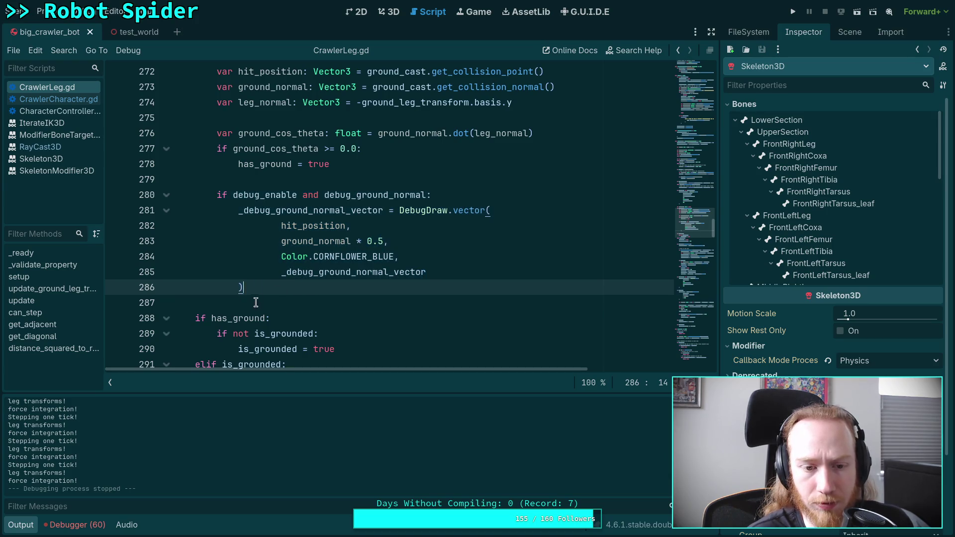
pyautogui.scroll(-4, 314, 268)
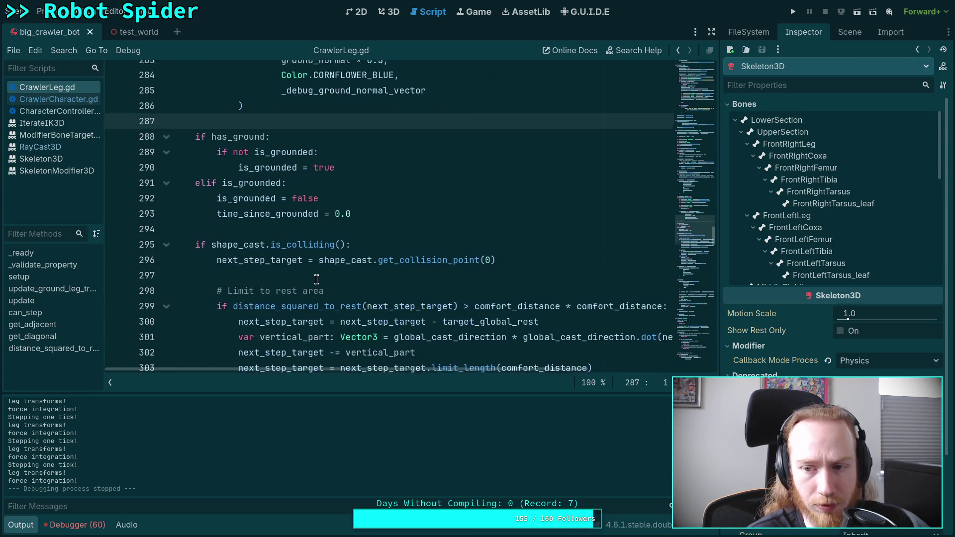
pyautogui.scroll(2, 299, 244)
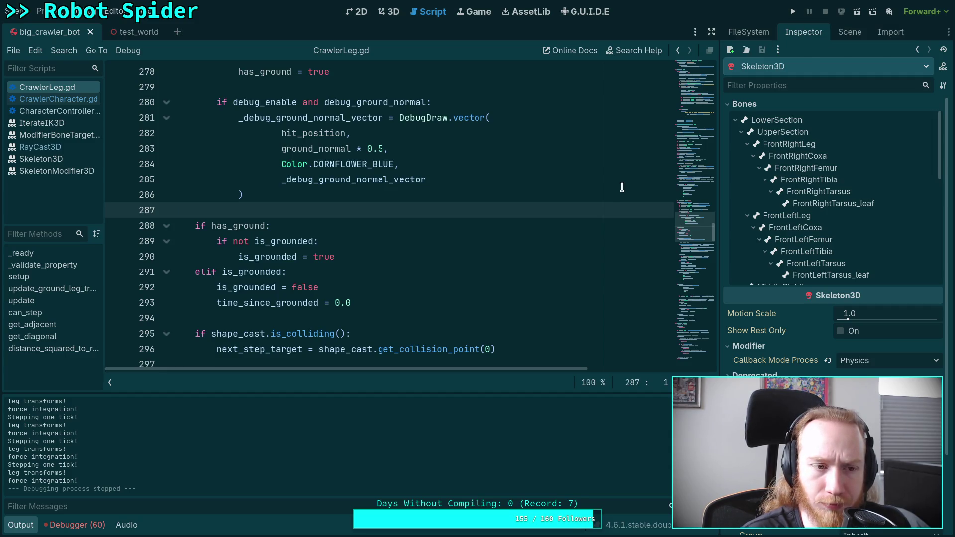
pyautogui.scroll(7, 397, 277)
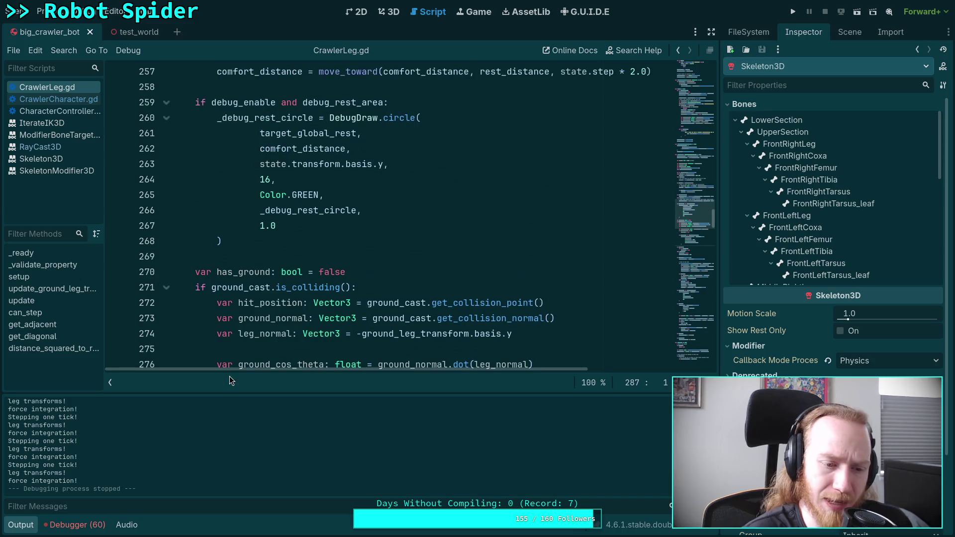
pyautogui.click(21, 525)
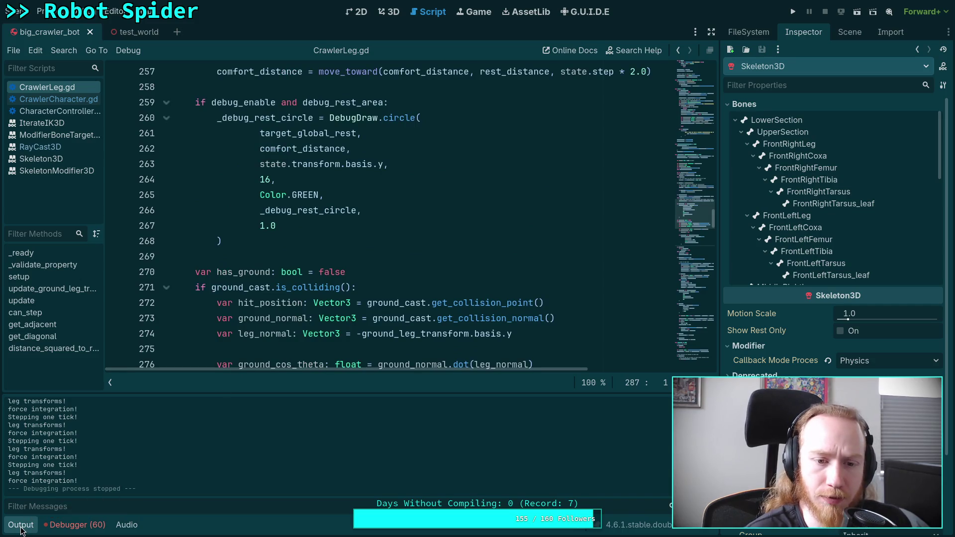
pyautogui.scroll(-7, 243, 384)
pyautogui.scroll(16, 244, 384)
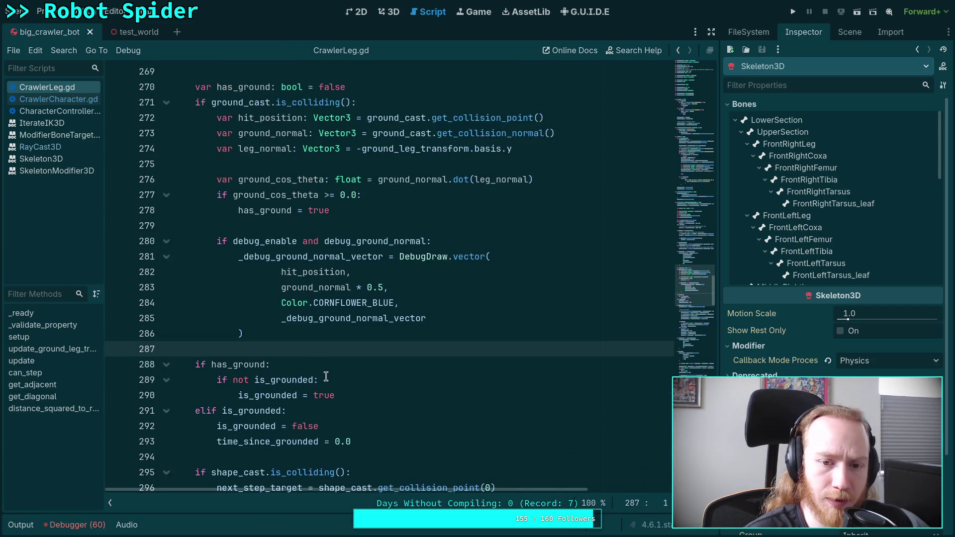
pyautogui.scroll(3, 327, 384)
pyautogui.scroll(-15, 327, 384)
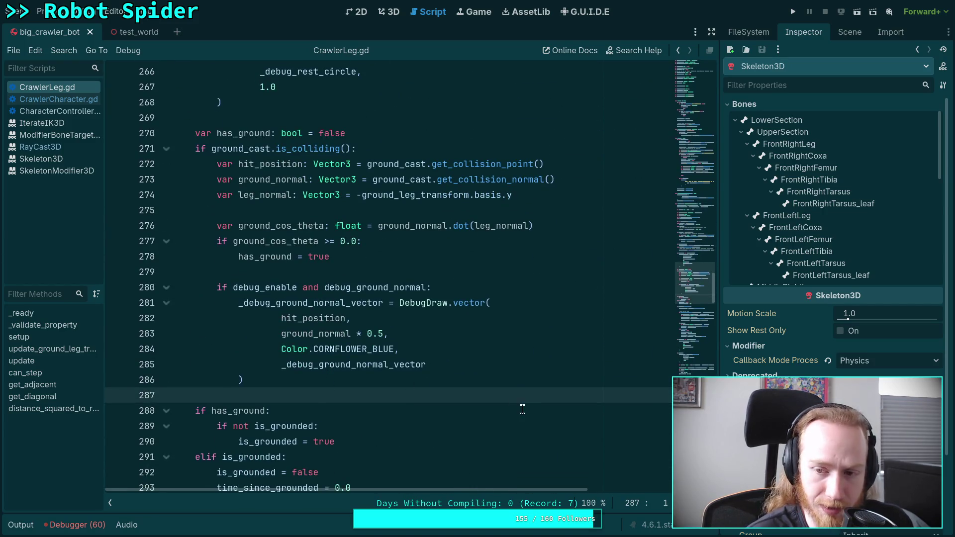
pyautogui.click(849, 32)
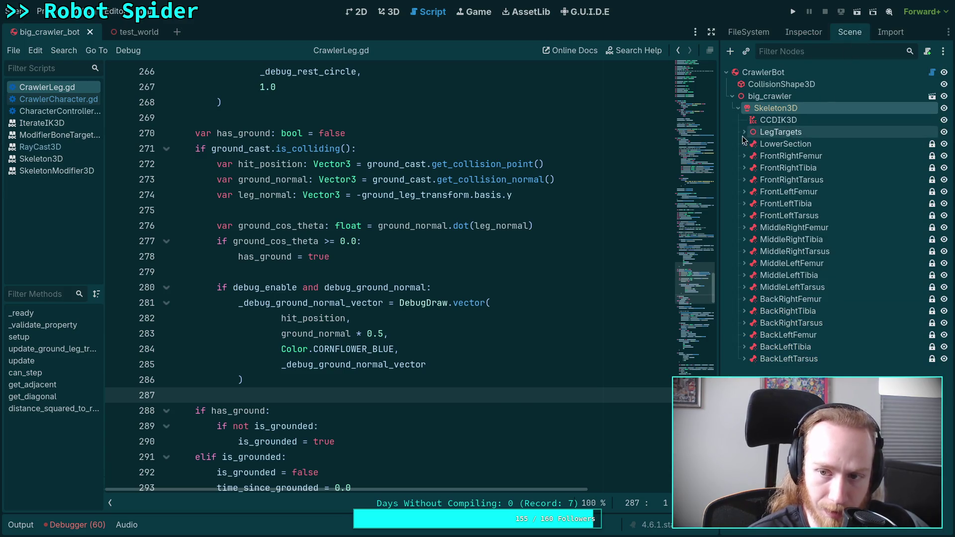
# Expand LegTargets and review FL_Leg's CrawlerLeg properties in the Inspector.
pyautogui.click(777, 157)
pyautogui.click(755, 156)
pyautogui.click(755, 167)
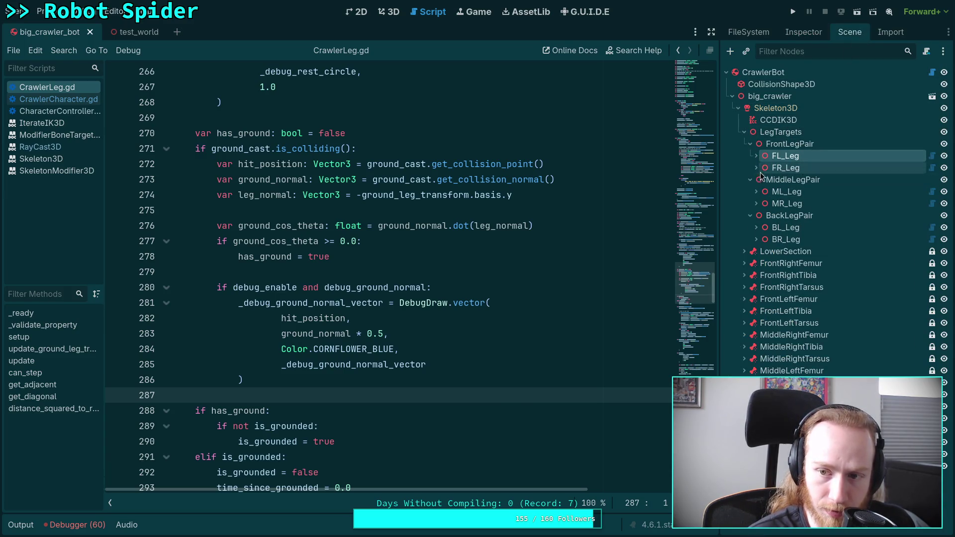
pyautogui.click(790, 31)
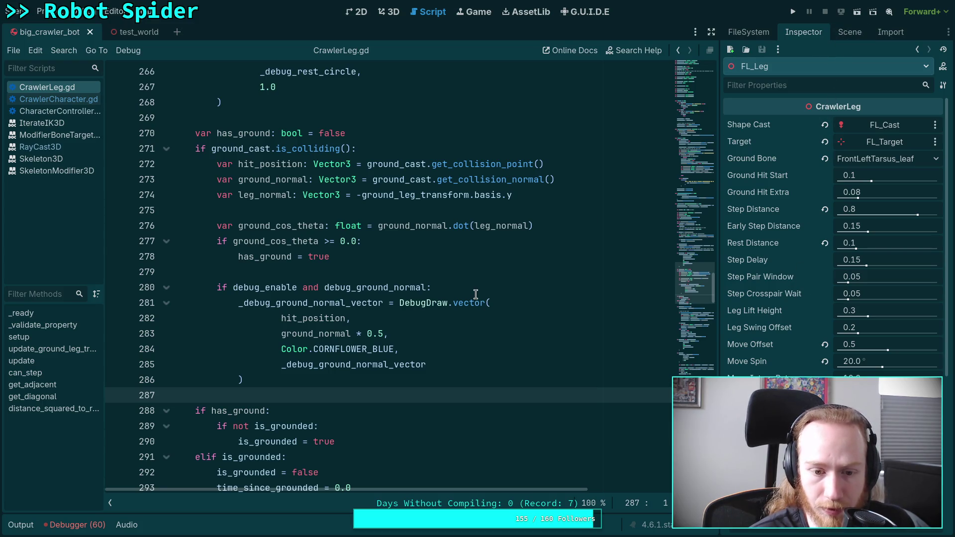
pyautogui.scroll(-2, 475, 294)
pyautogui.scroll(5, 475, 294)
pyautogui.scroll(-13, 476, 293)
pyautogui.scroll(-12, 476, 294)
pyautogui.scroll(3, 475, 293)
pyautogui.scroll(-9, 476, 294)
pyautogui.scroll(-3, 476, 294)
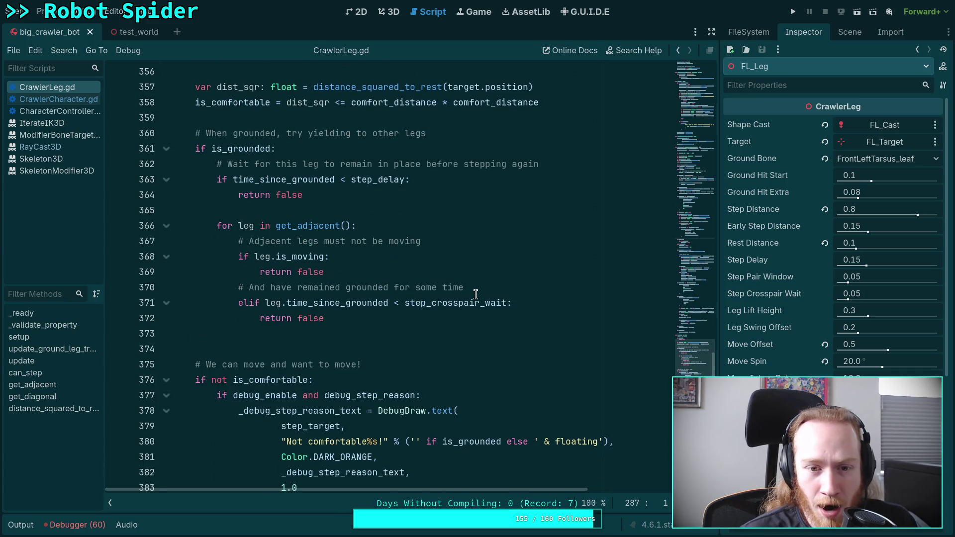
pyautogui.moveTo(450, 306)
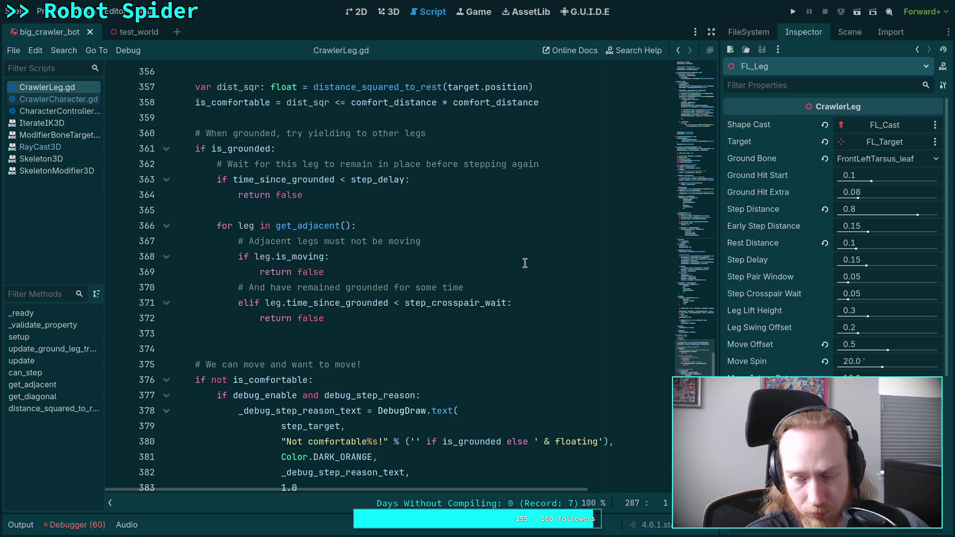
# Compare the CrawlerLeg properties of FR_Leg, ML_Leg and MR_Leg, then launch the game.
pyautogui.click(850, 32)
pyautogui.click(789, 167)
pyautogui.click(803, 31)
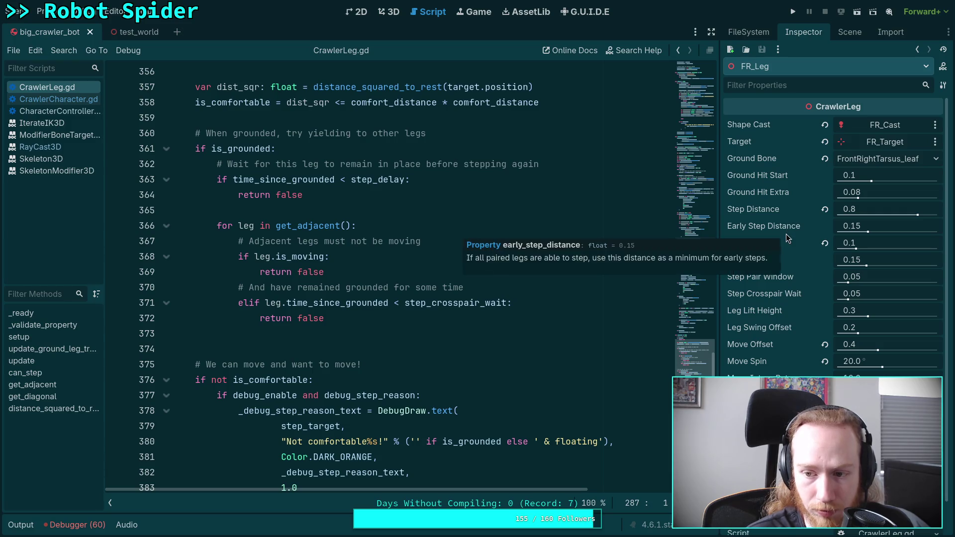
pyautogui.moveTo(770, 349)
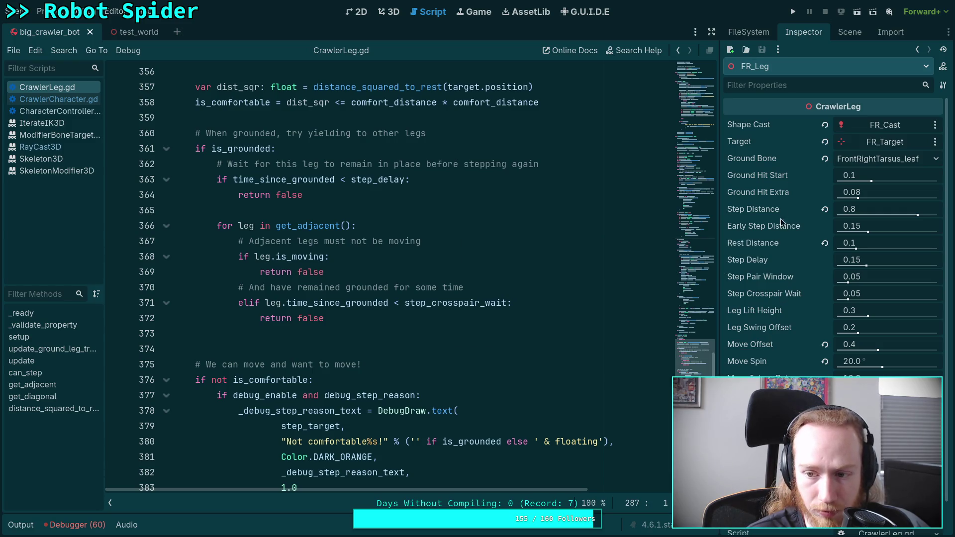
pyautogui.click(850, 31)
pyautogui.click(768, 191)
pyautogui.click(803, 31)
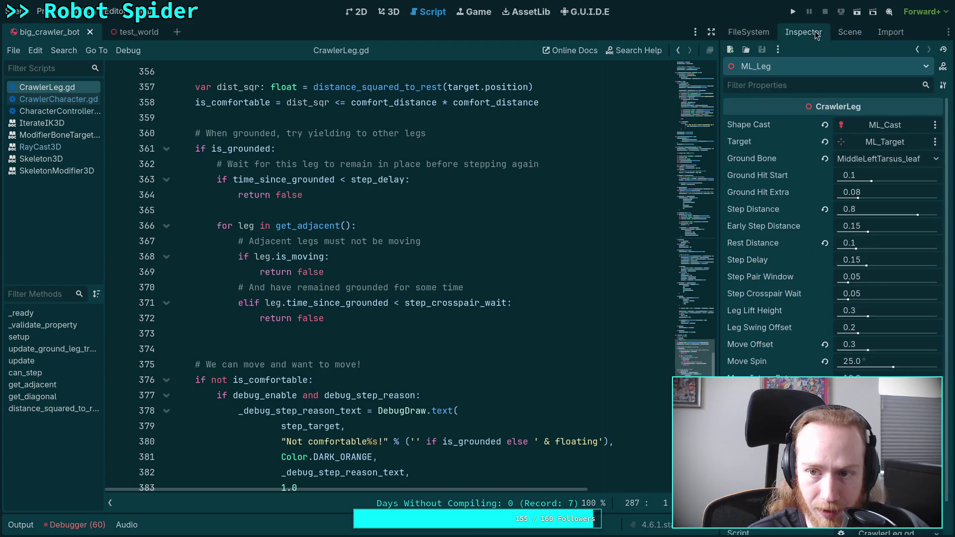
pyautogui.click(849, 32)
pyautogui.click(795, 204)
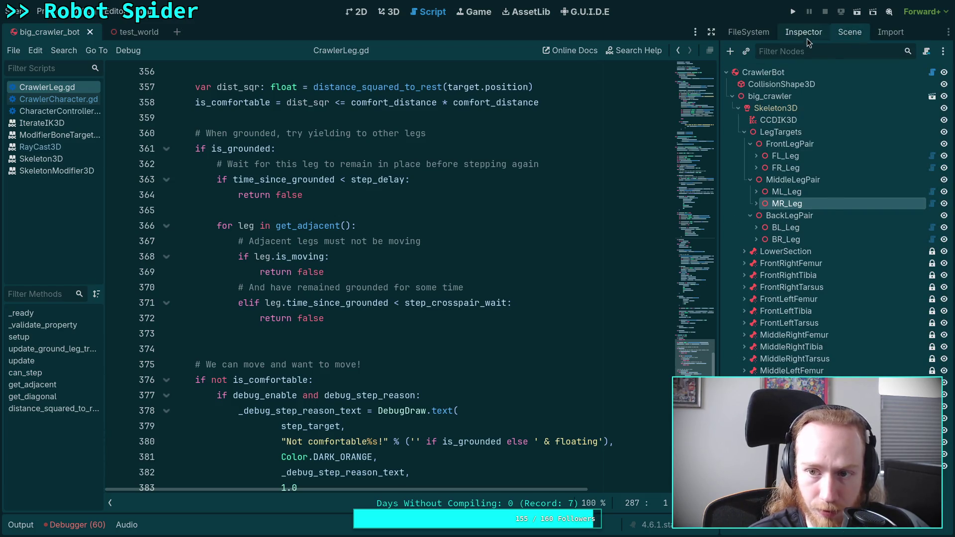
pyautogui.click(803, 31)
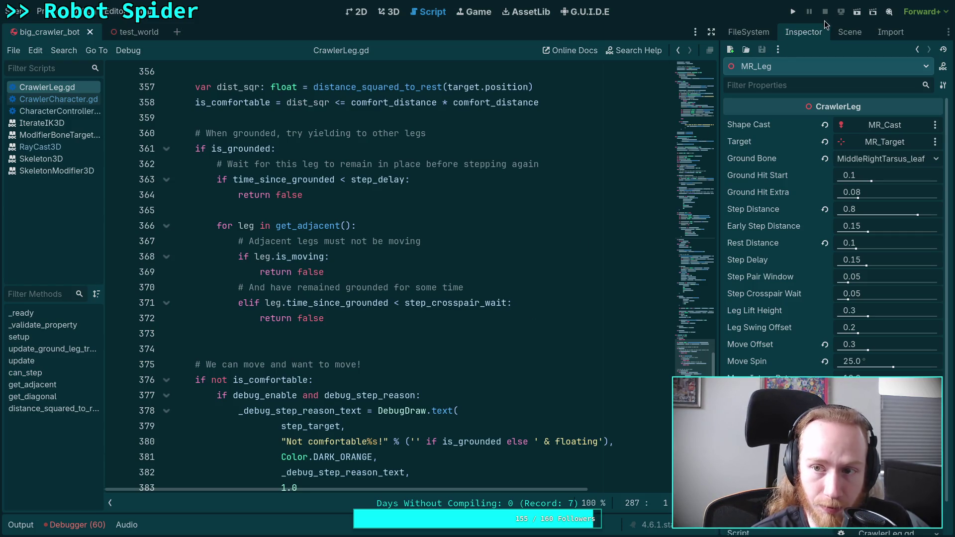
pyautogui.click(793, 12)
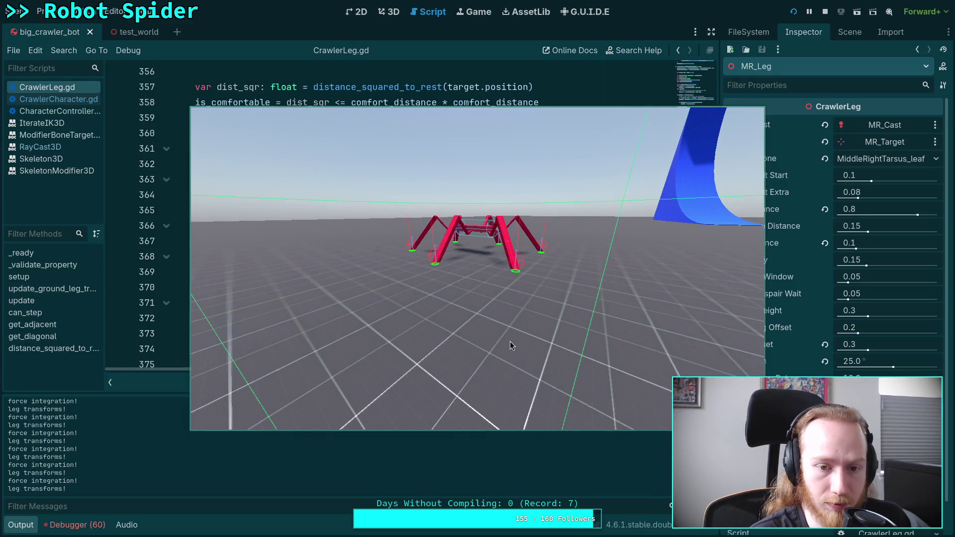
# Advance the spider five physics ticks with the period key while watching the legs, then stop with F8.
pyautogui.press('.')
pyautogui.press('.')
pyautogui.press('.')
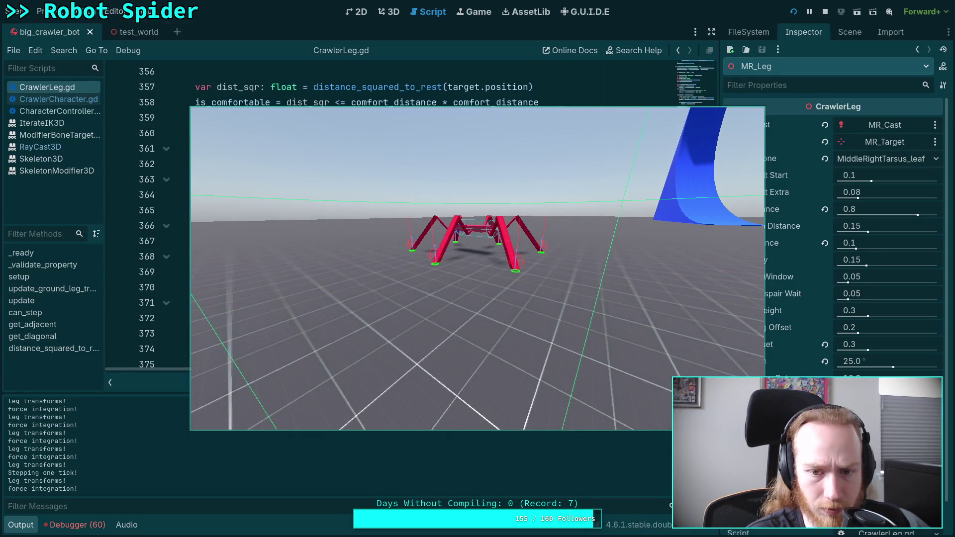
pyautogui.press('.')
pyautogui.press('.')
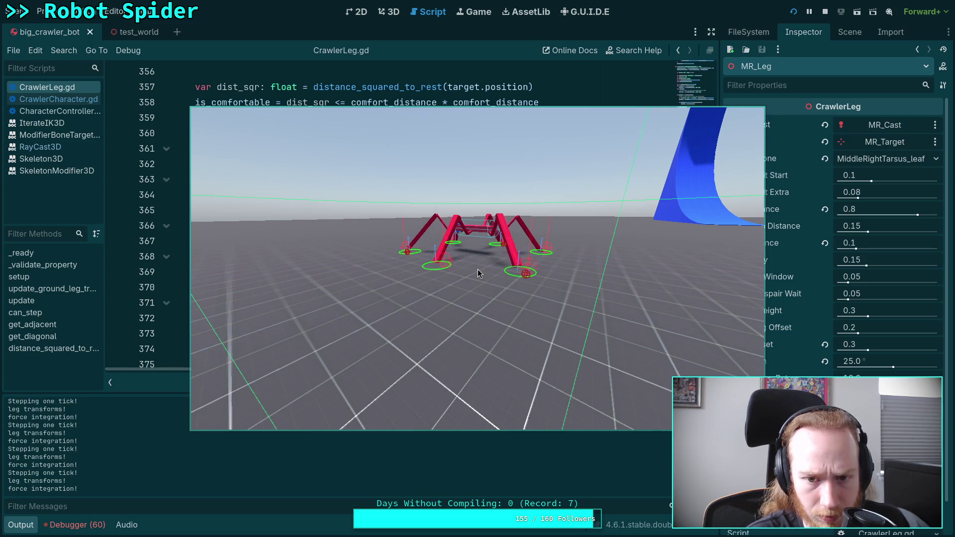
pyautogui.press('.')
pyautogui.press('.')
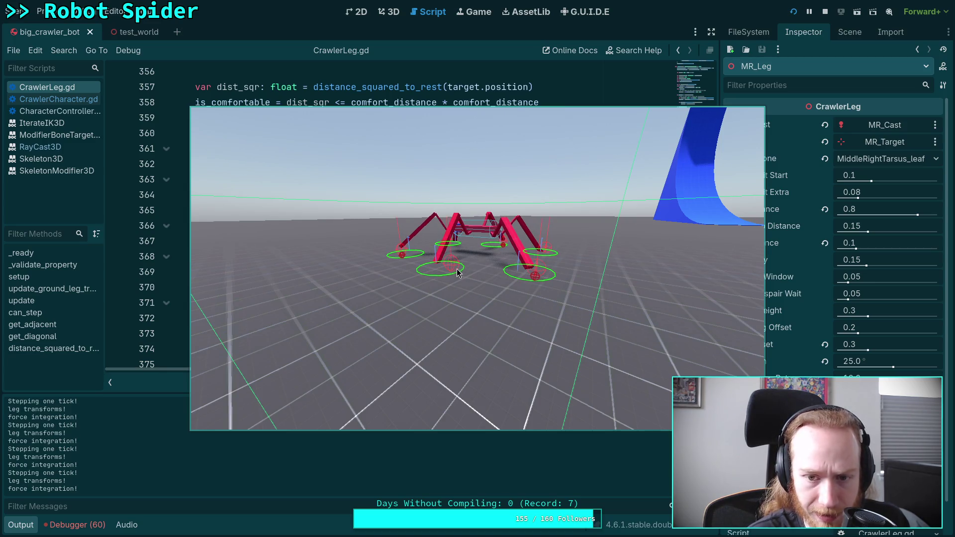
pyautogui.press('.')
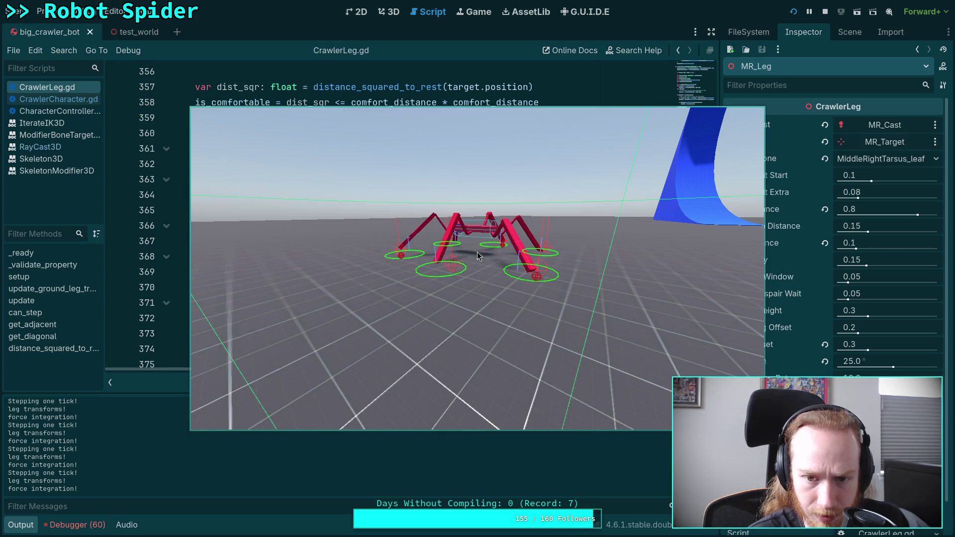
pyautogui.press('.')
pyautogui.press('.')
pyautogui.press('.')
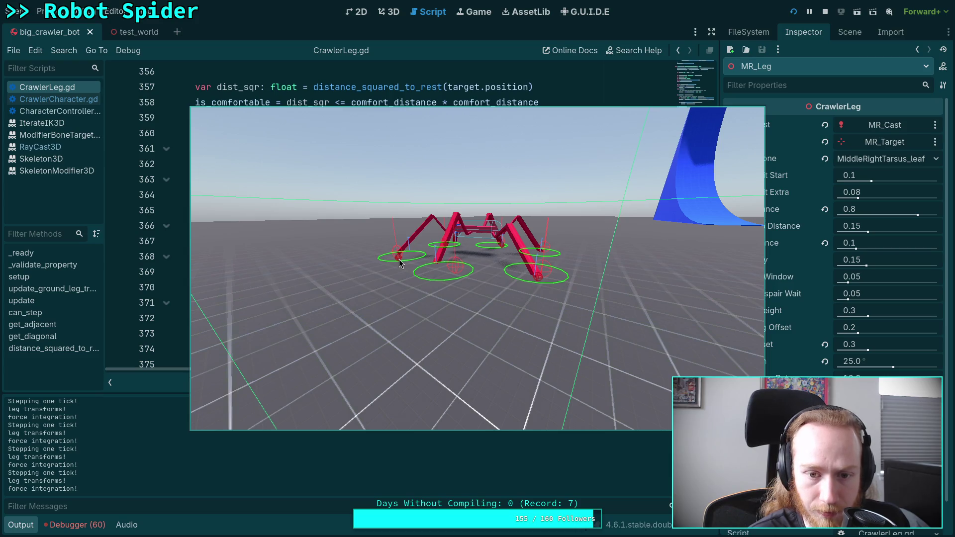
pyautogui.press('F8')
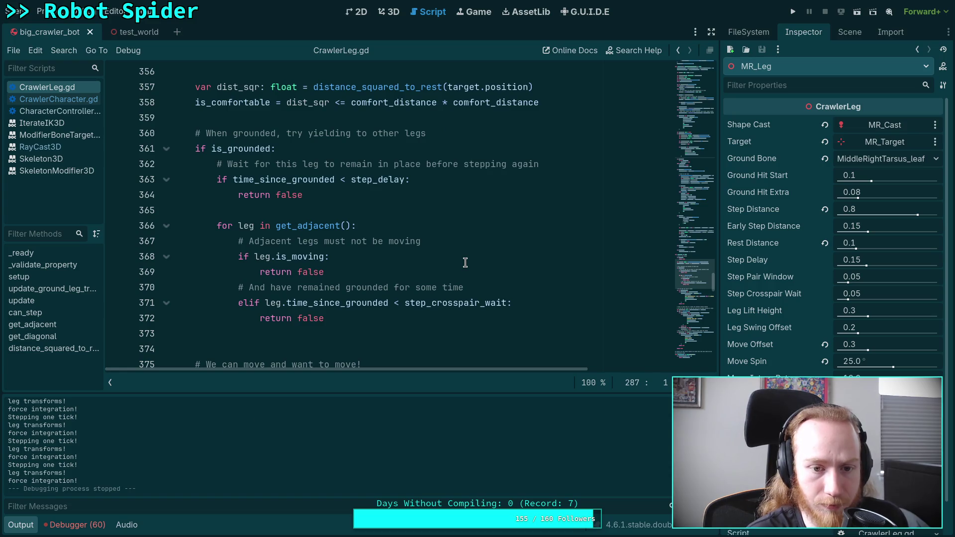
# Relaunch the spider game, advance one physics tick to watch the feet, then stop it.
pyautogui.scroll(9, 465, 263)
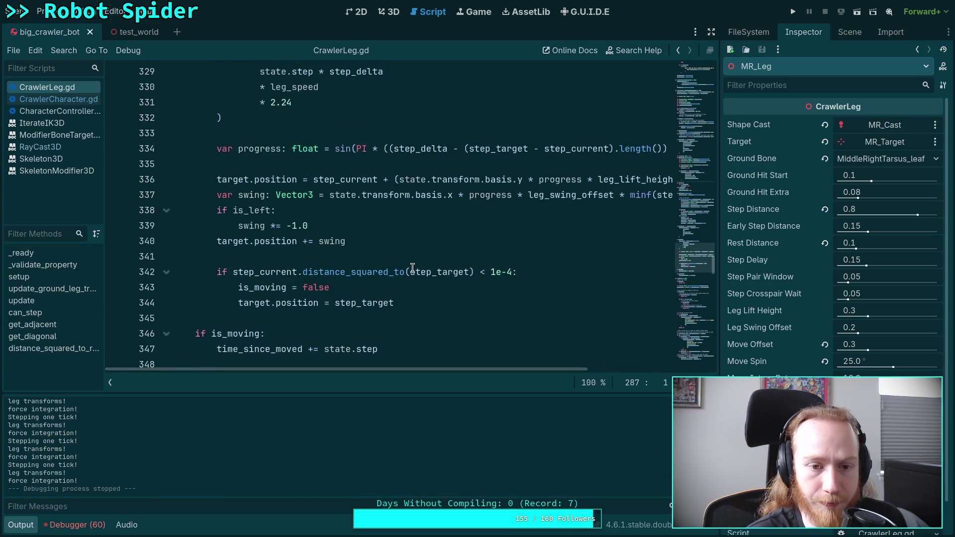
pyautogui.scroll(12, 412, 267)
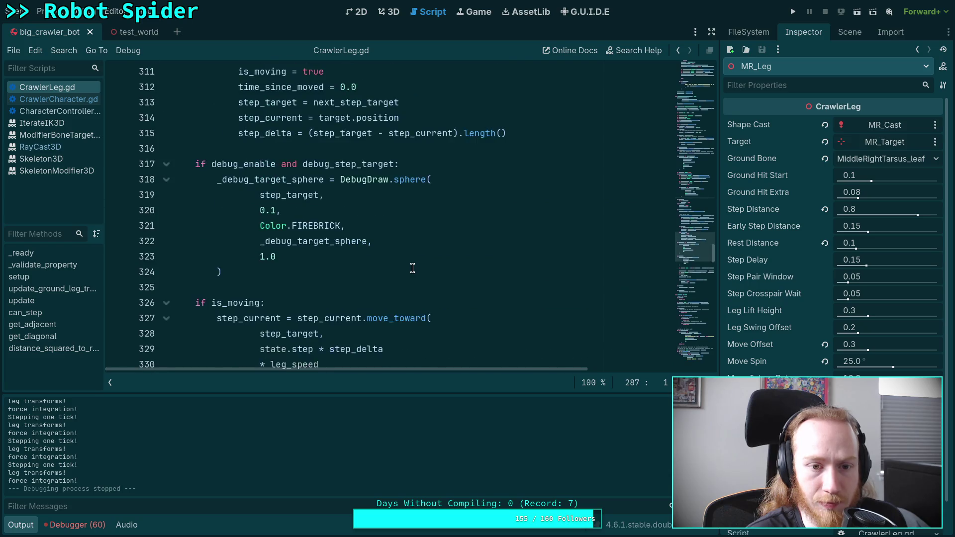
pyautogui.scroll(2, 413, 267)
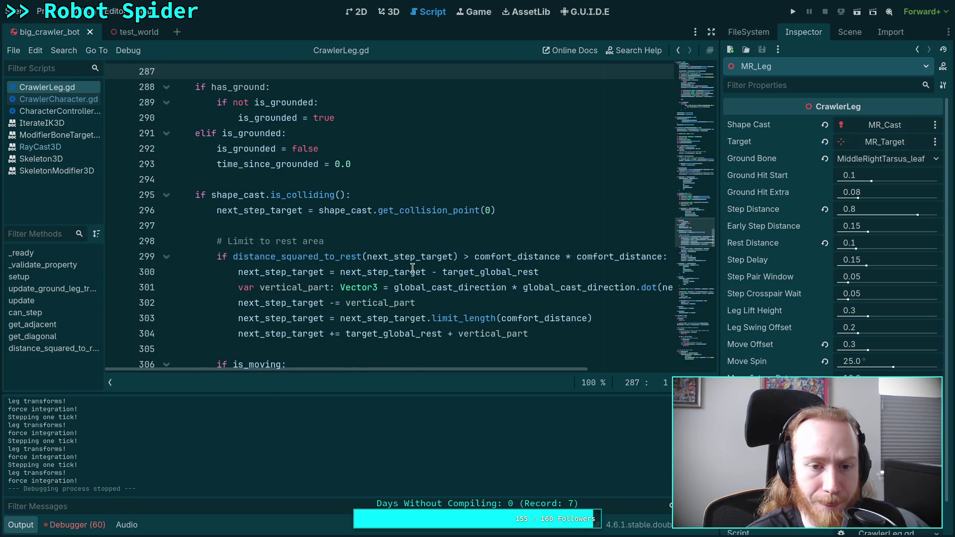
pyautogui.scroll(2, 412, 267)
pyautogui.scroll(-4, 412, 267)
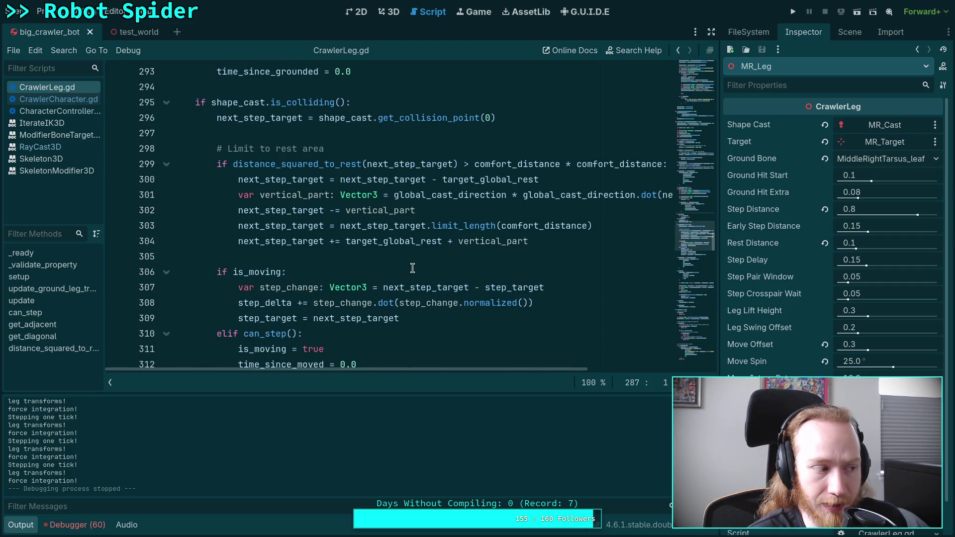
pyautogui.click(792, 10)
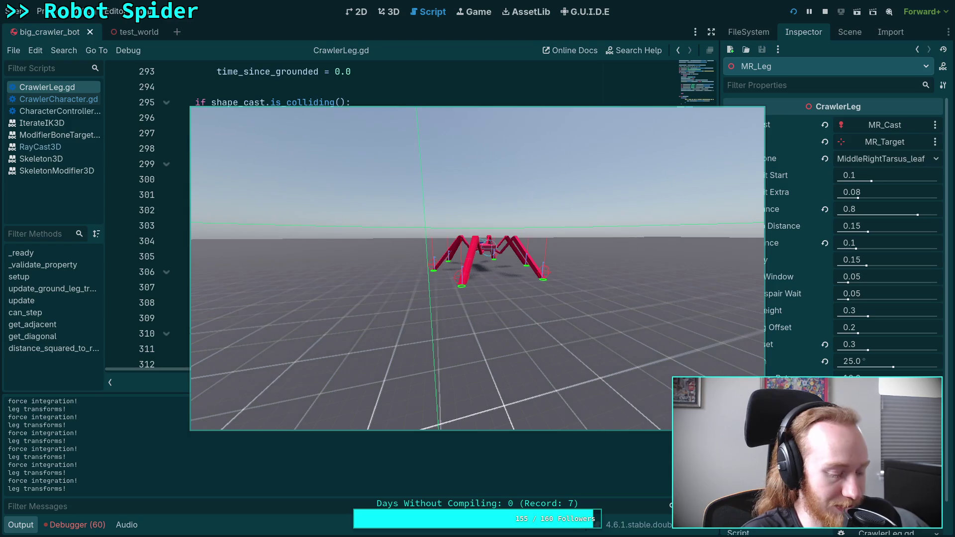
pyautogui.press('.')
pyautogui.press('.')
pyautogui.press('.')
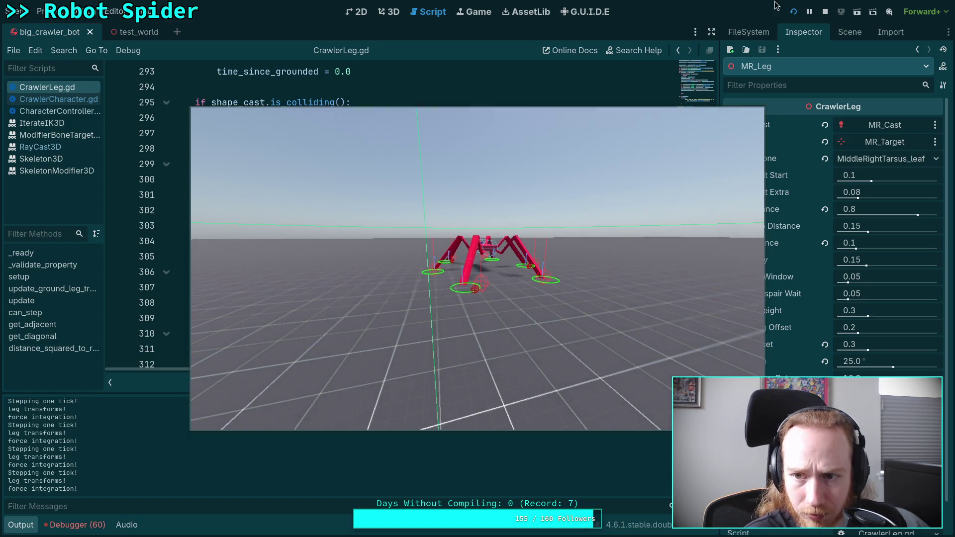
pyautogui.click(825, 16)
pyautogui.scroll(4, 351, 244)
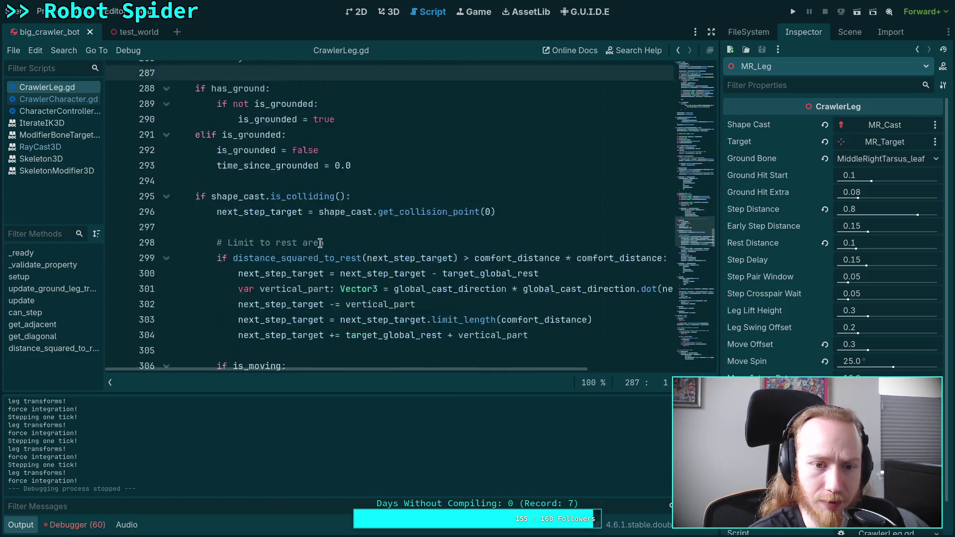
# Confirm _debug_ground_normal_vector on line 285 is an int defaulting to 0, then run the game.
pyautogui.scroll(3, 352, 244)
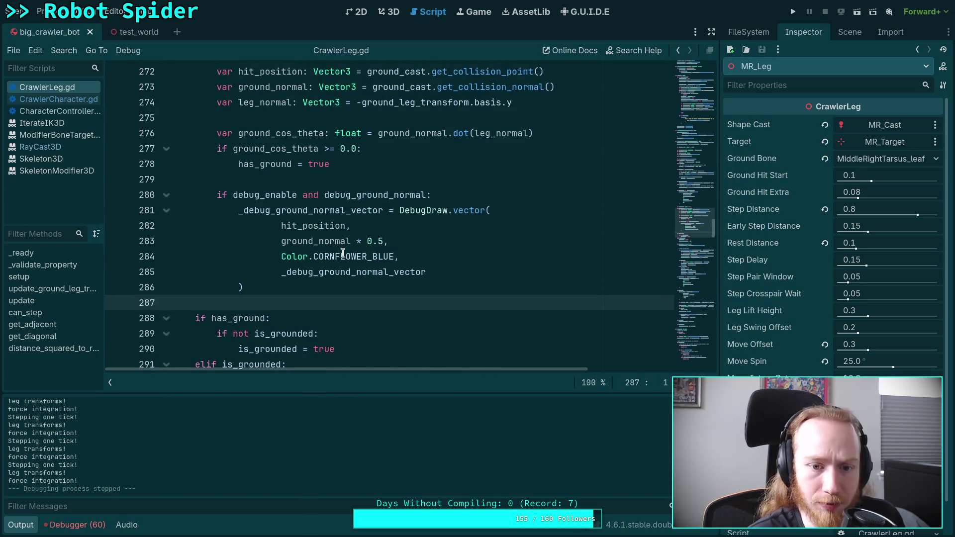
pyautogui.doubleClick(445, 276)
pyautogui.scroll(1, 448, 263)
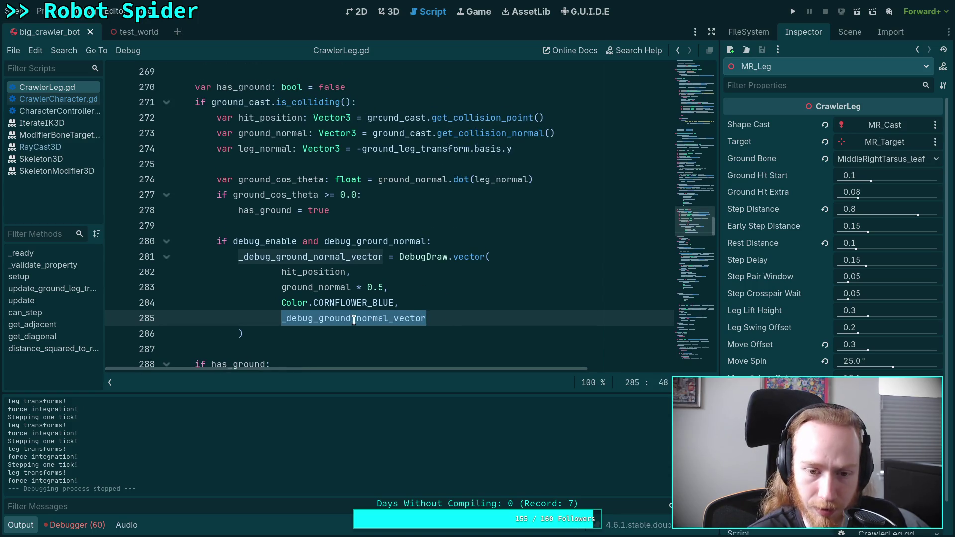
pyautogui.moveTo(354, 320)
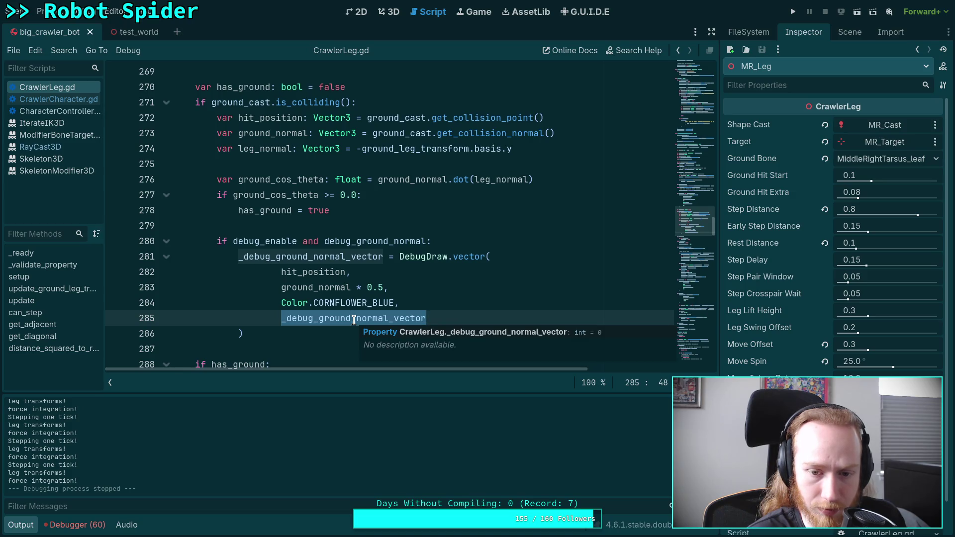
pyautogui.click(792, 11)
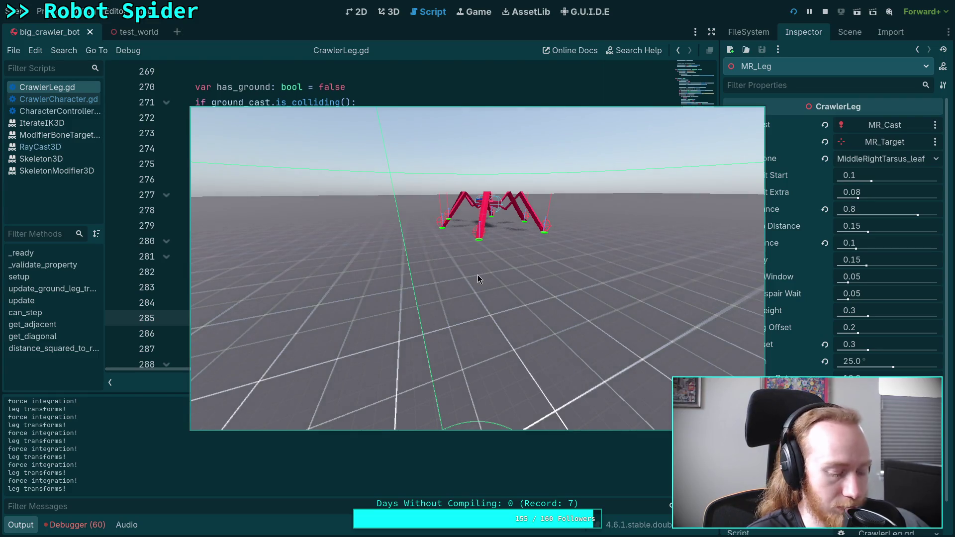
# Step the paused spider test three ticks, then stop it and clear the code selection.
pyautogui.press('.')
pyautogui.press('.')
pyautogui.press('.')
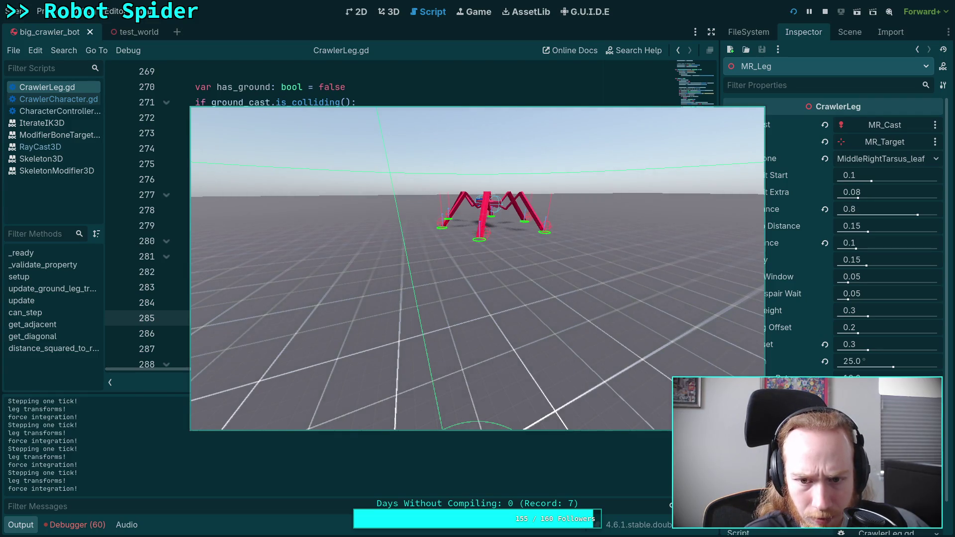
pyautogui.press('.')
pyautogui.press('.')
pyautogui.press('.')
pyautogui.press('.')
pyautogui.press('.')
pyautogui.press('.')
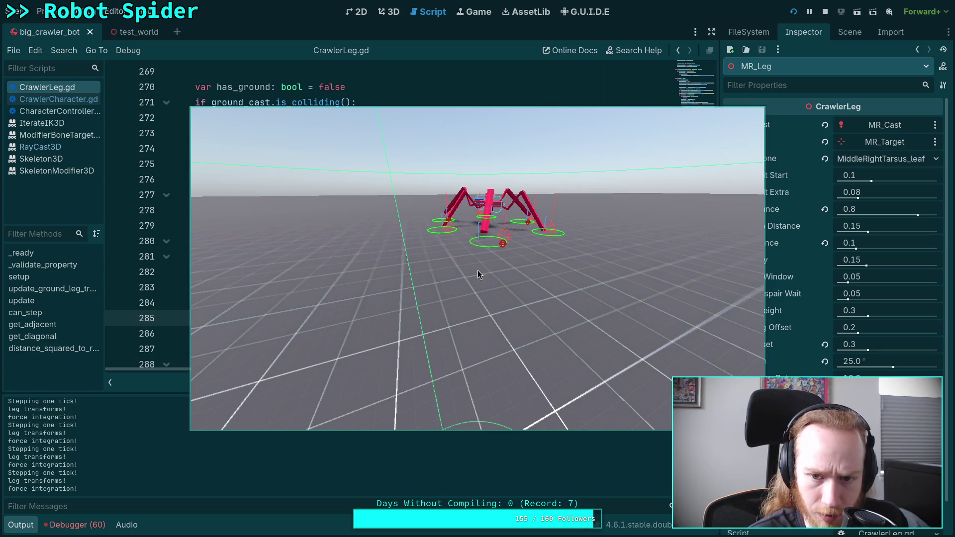
pyautogui.press('.')
pyautogui.press('.')
pyautogui.press('.')
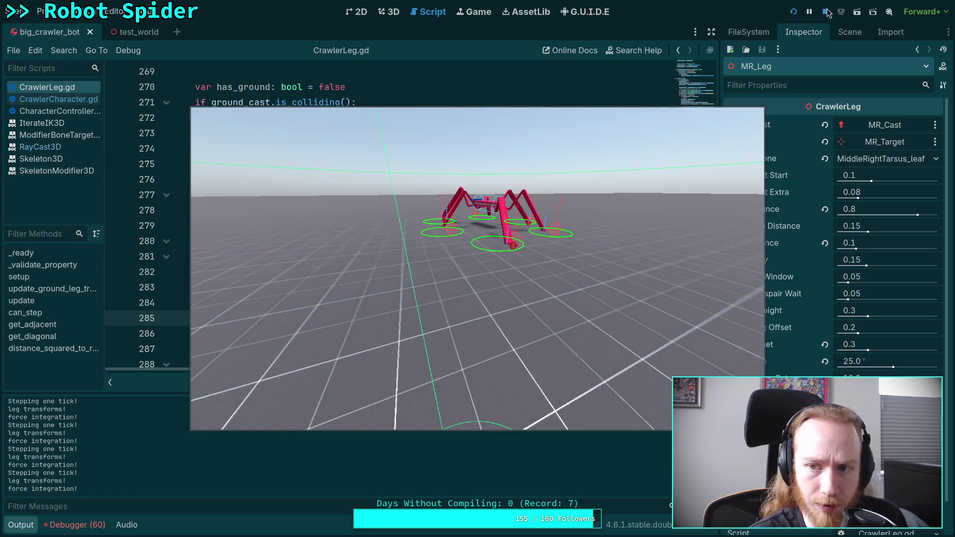
pyautogui.press('F8')
pyautogui.click(437, 317)
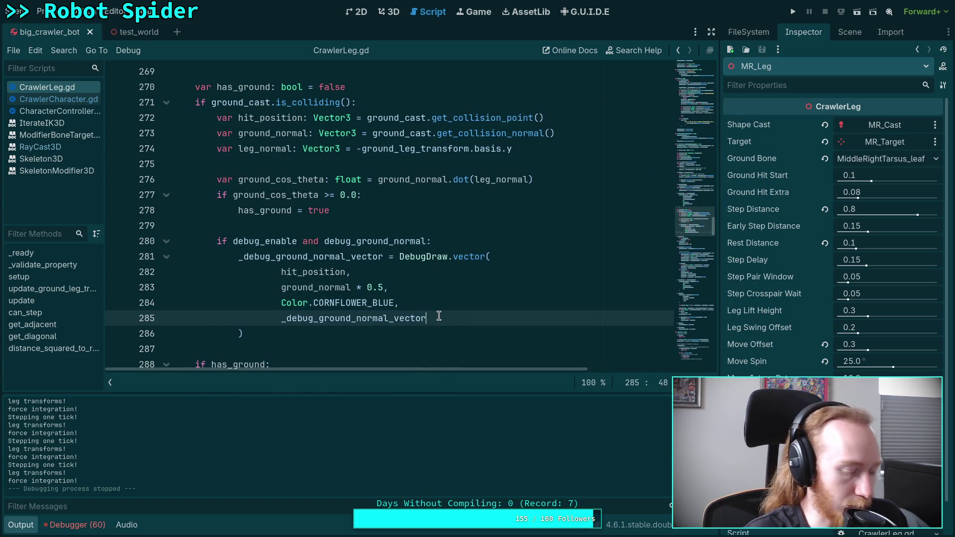
# Look up DebugDraw's vector definition from line 281, opening draw_singleton.gd.
pyautogui.rightClick(459, 256)
pyautogui.click(491, 419)
pyautogui.scroll(2, 343, 284)
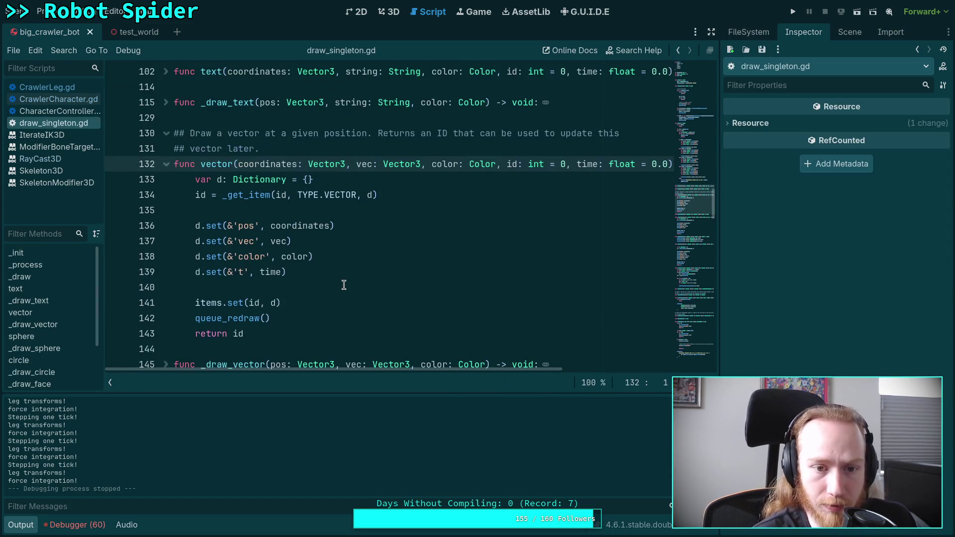
pyautogui.click(222, 275)
pyautogui.scroll(10, 335, 301)
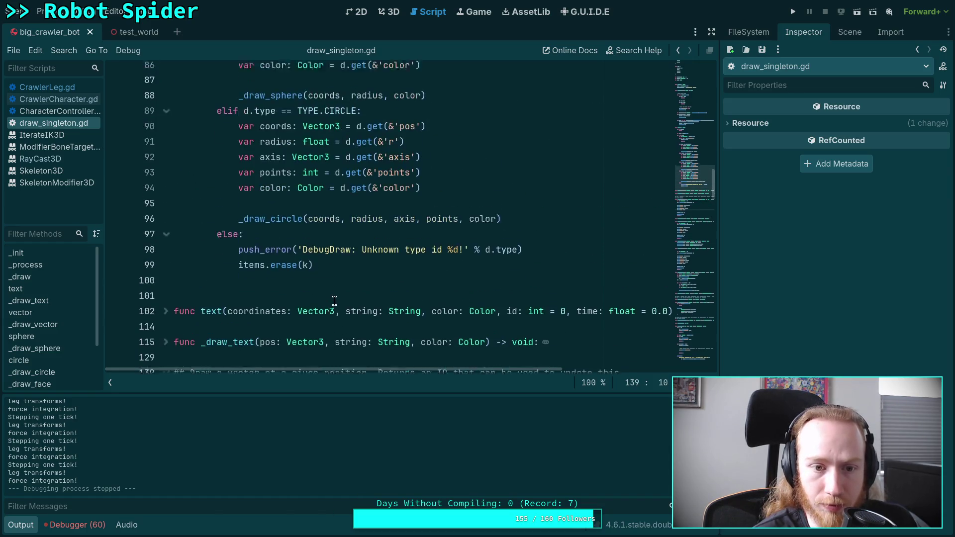
# Collapse the Output panel and study the d.t == 0.0 timeout check and vector functions.
pyautogui.click(20, 525)
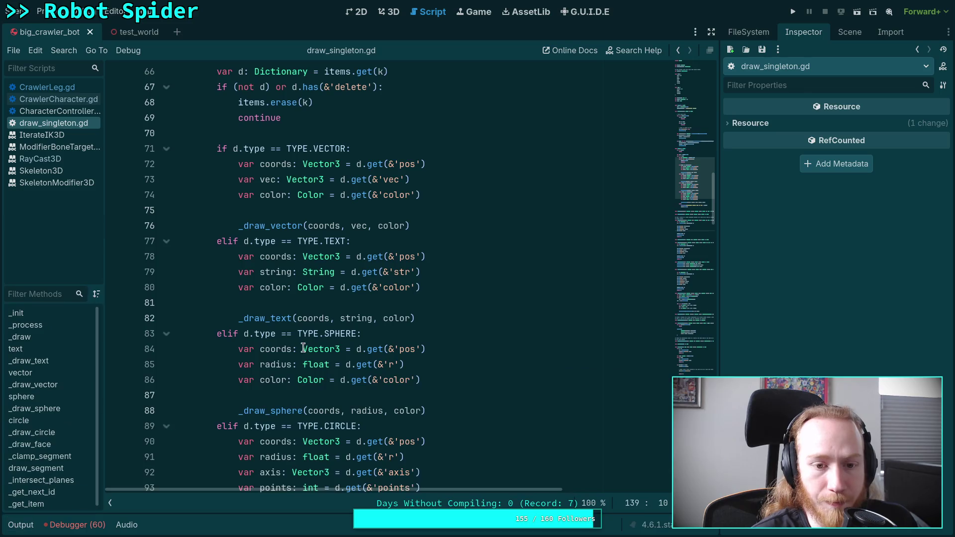
pyautogui.scroll(10, 303, 348)
pyautogui.scroll(4, 303, 348)
pyautogui.scroll(-4, 304, 348)
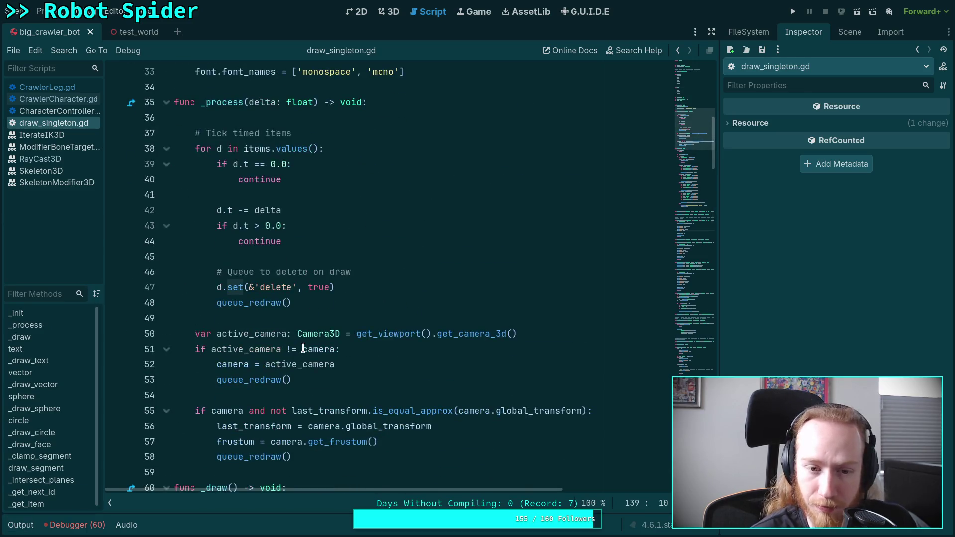
pyautogui.scroll(2, 330, 322)
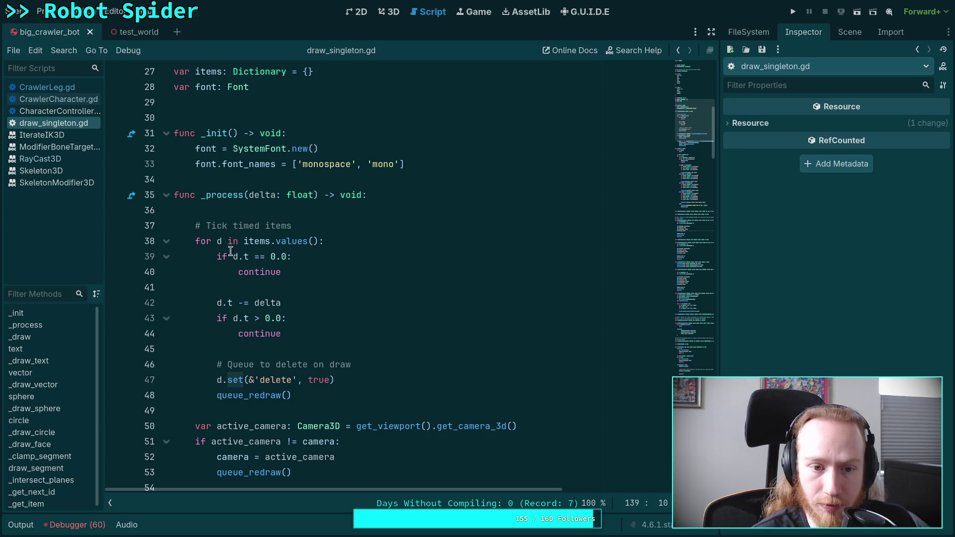
pyautogui.moveTo(234, 257); pyautogui.dragTo(295, 256)
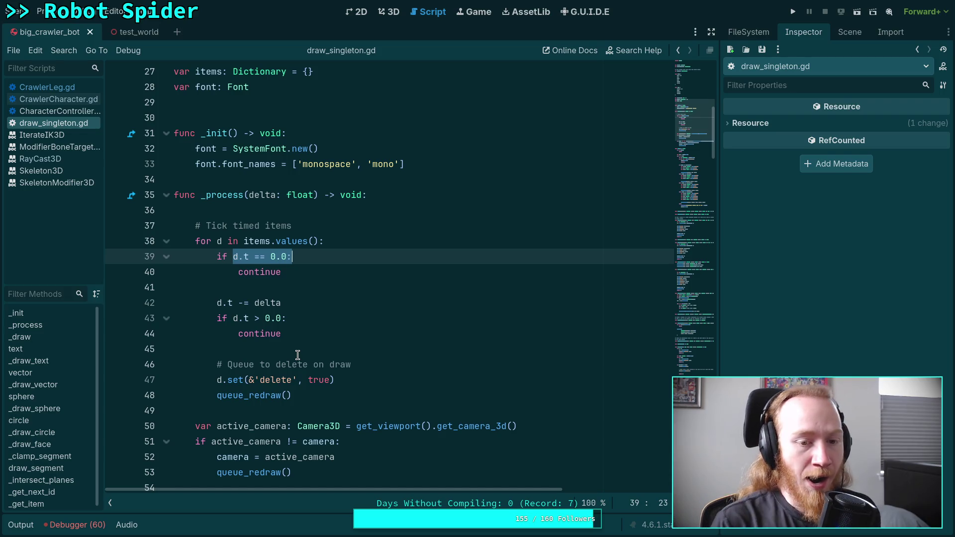
pyautogui.scroll(-15, 349, 363)
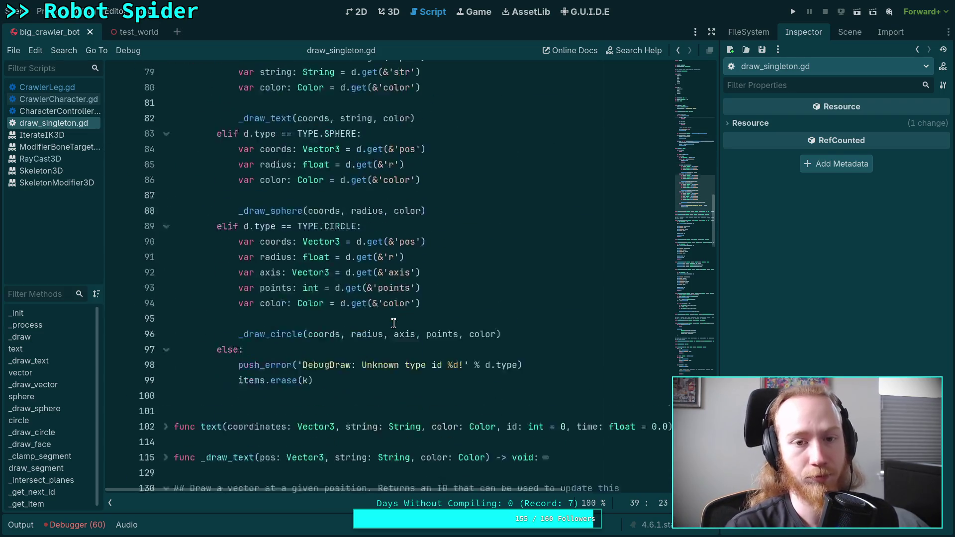
pyautogui.scroll(-10, 390, 324)
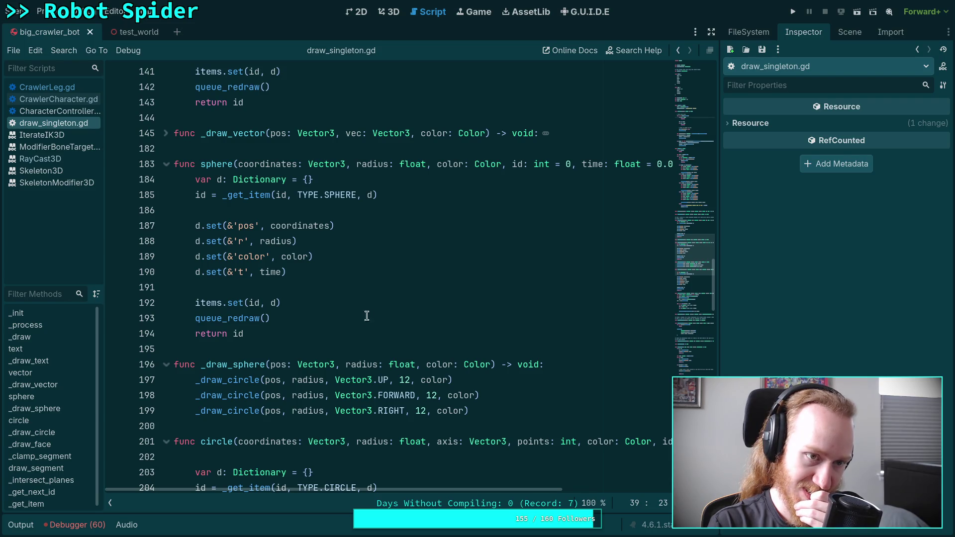
pyautogui.scroll(10, 301, 292)
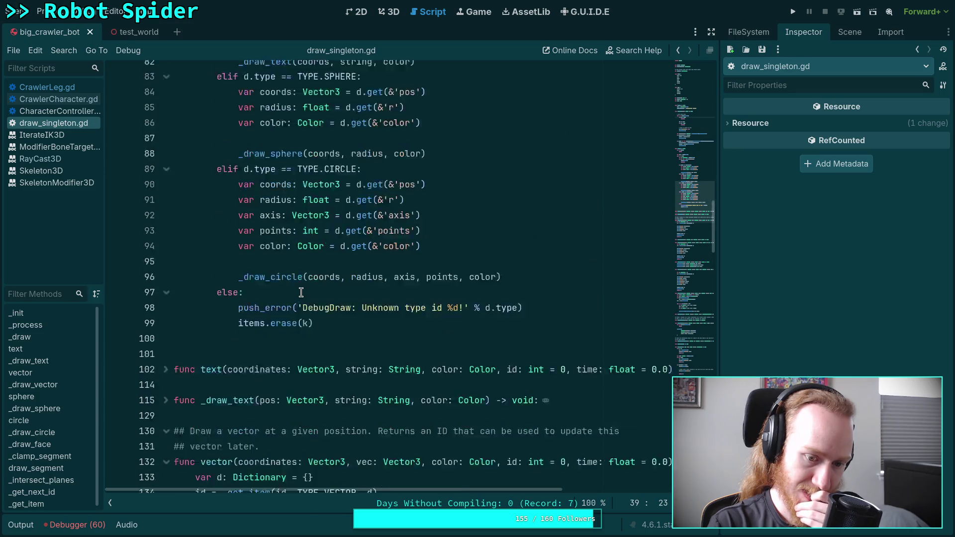
pyautogui.scroll(-9, 301, 292)
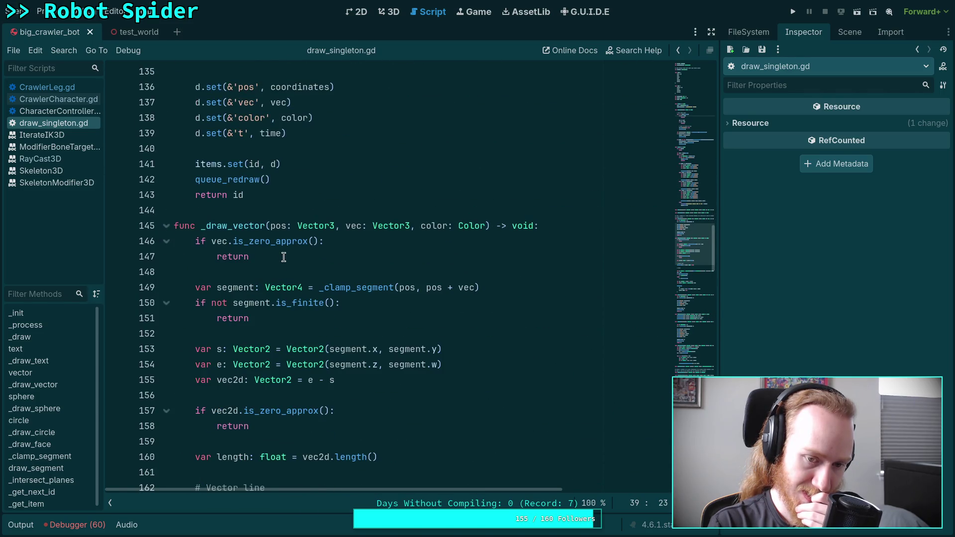
pyautogui.scroll(-1, 288, 266)
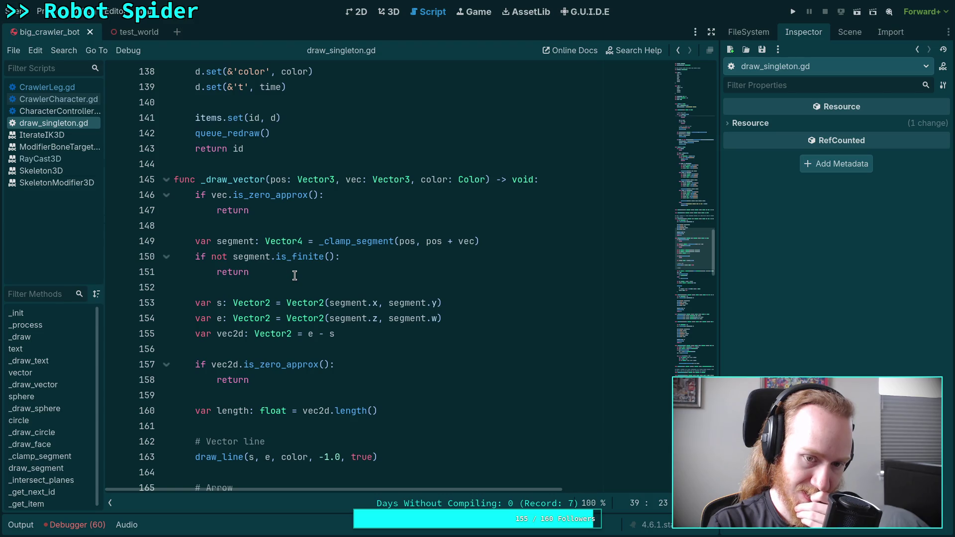
pyautogui.scroll(2, 295, 276)
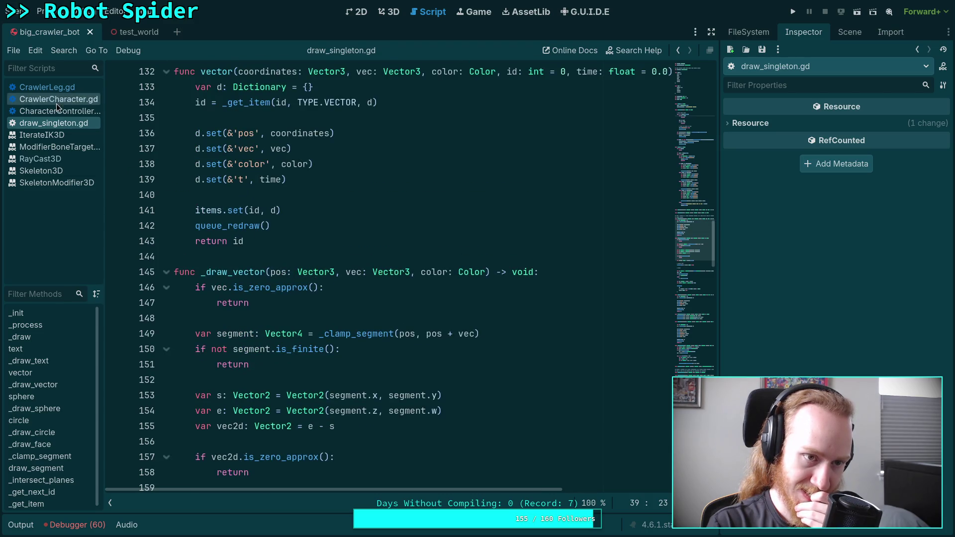
# In CrawlerLeg.gd, add 'if debug_enable and debug_ground_normal:' after line 293.
pyautogui.click(62, 89)
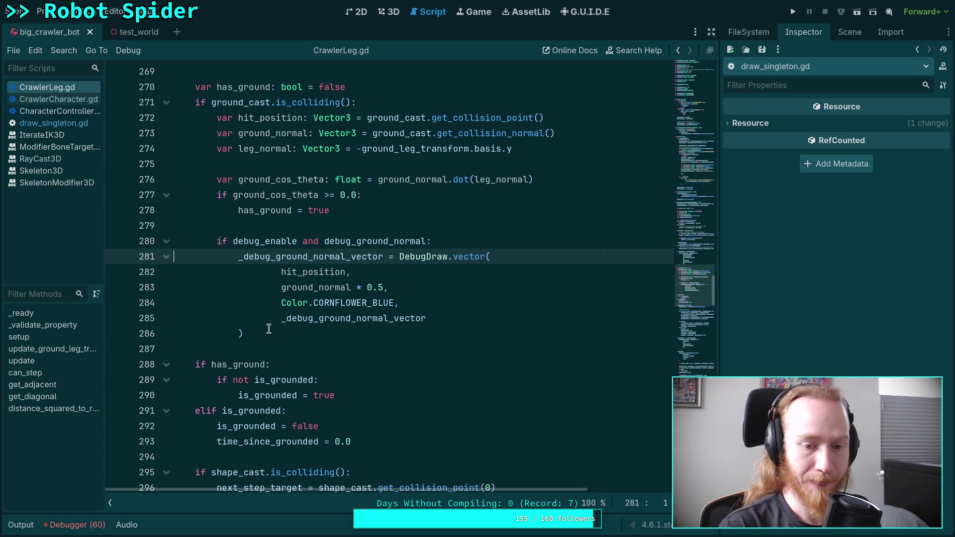
pyautogui.scroll(-1, 321, 341)
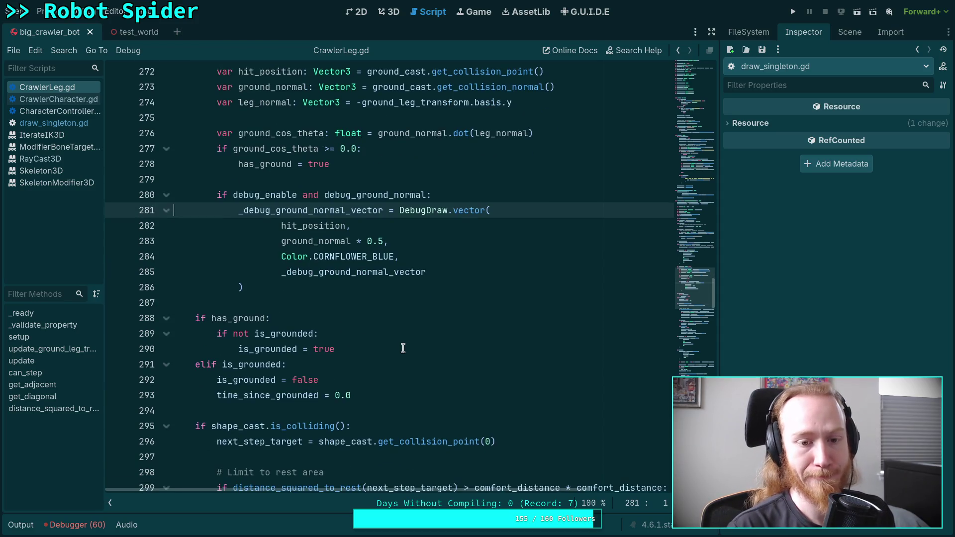
pyautogui.click(429, 395)
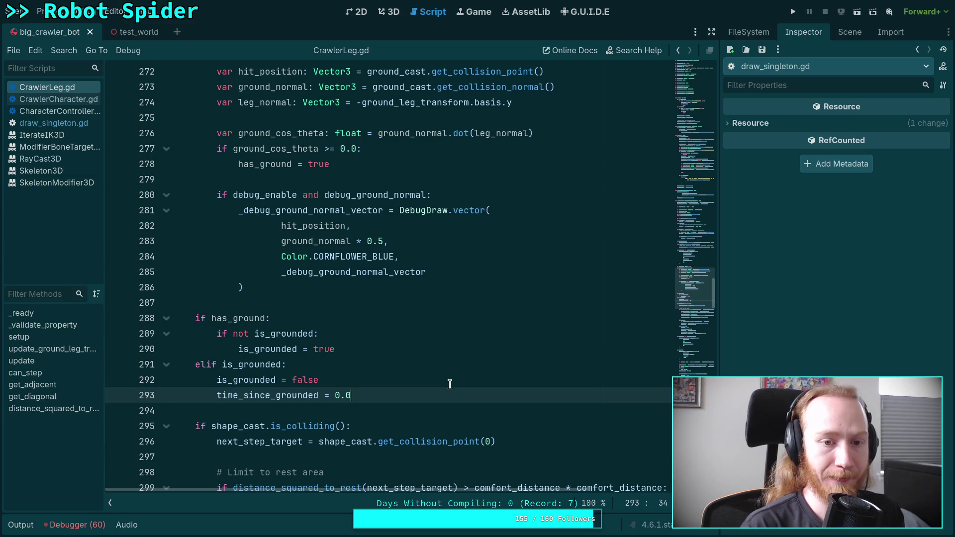
pyautogui.press('Return')
pyautogui.write('if debug_in')
pyautogui.press('BackSpace')
pyautogui.press('BackSpace')
pyautogui.write('en')
pyautogui.press('Return')
pyautogui.write('able a')
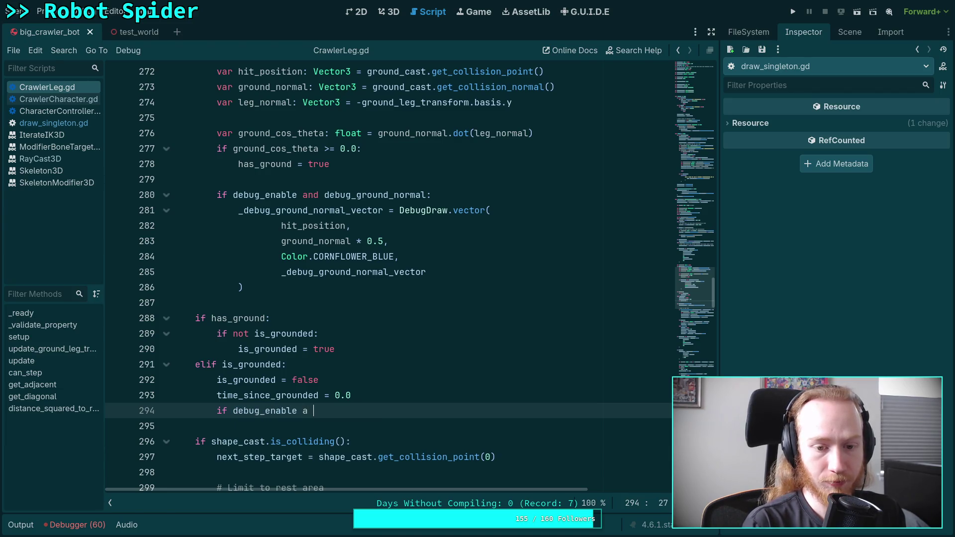
pyautogui.write('nd deb')
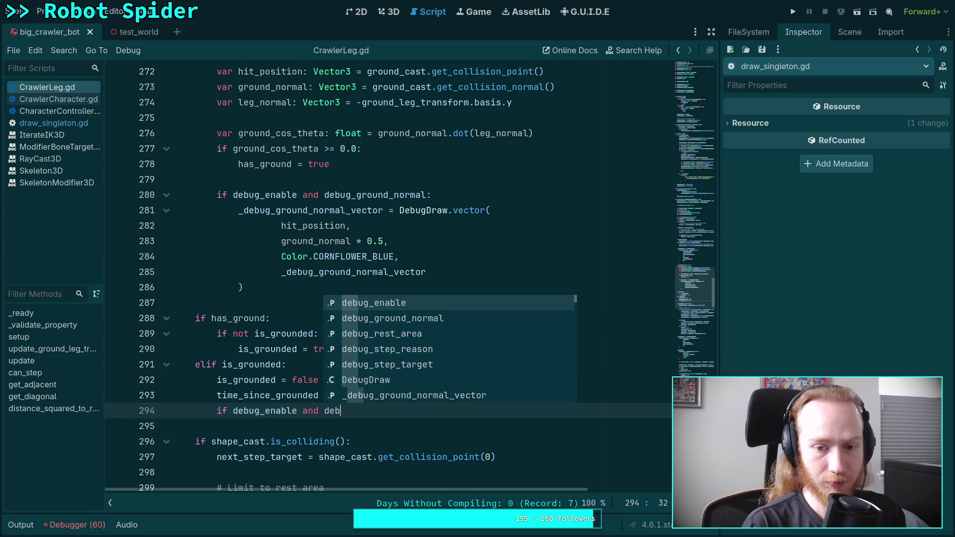
pyautogui.press('Return')
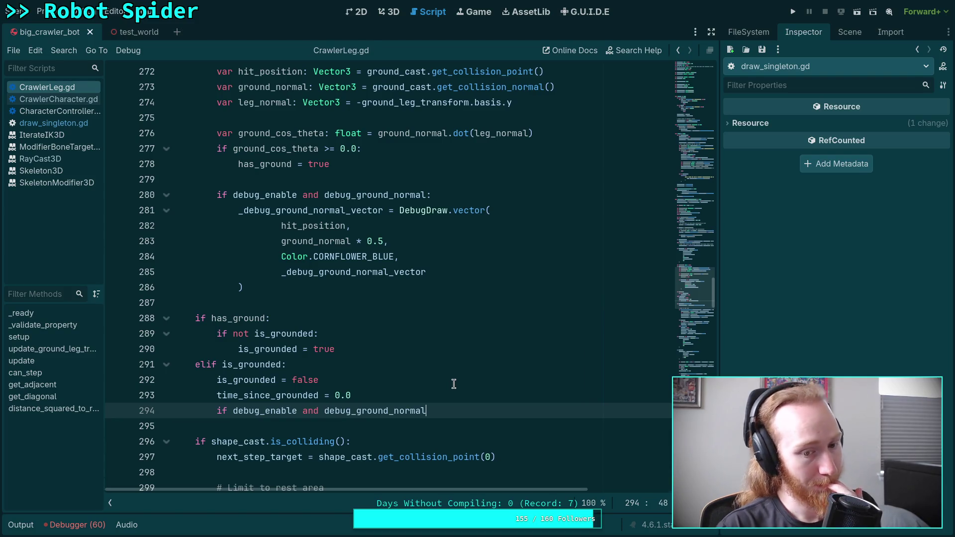
pyautogui.moveTo(404, 408)
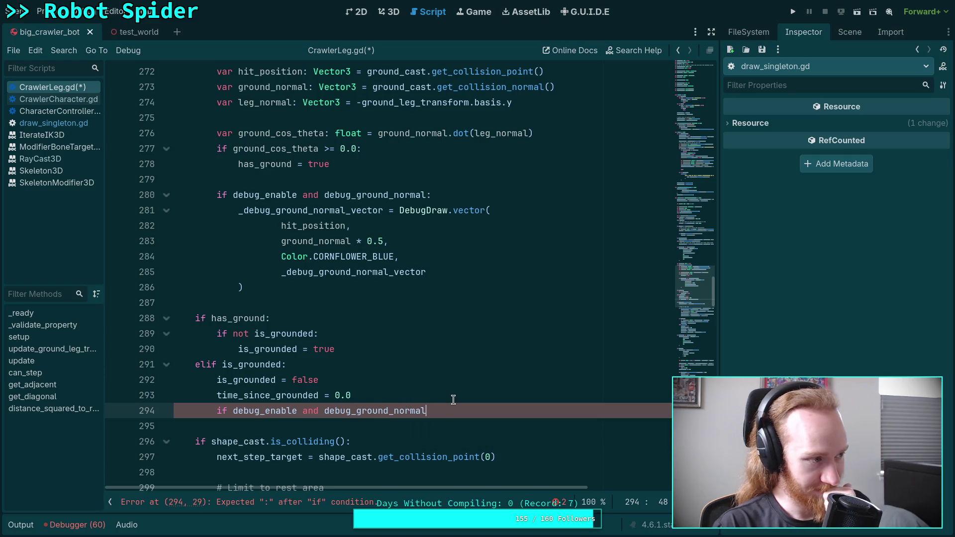
pyautogui.write(':')
# Inside it, start '_debug_ground_normal_vector = DebugDraw.vector(' with an indented argument line.
pyautogui.press('Return')
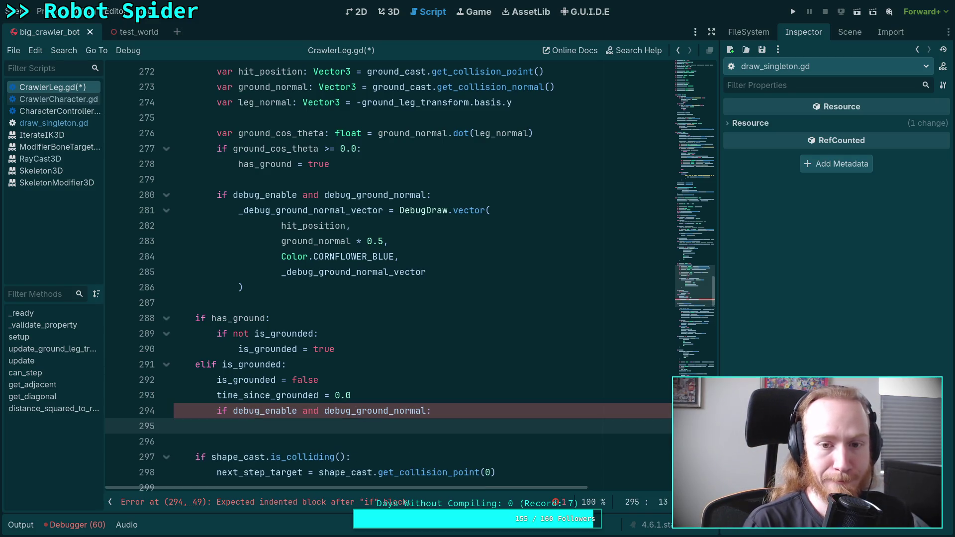
pyautogui.write('_debug_gr')
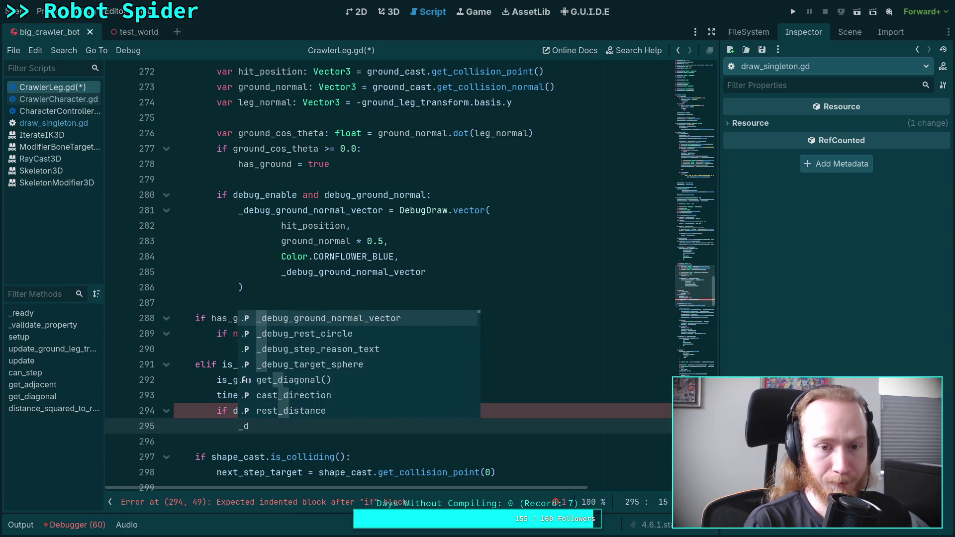
pyautogui.press('Return')
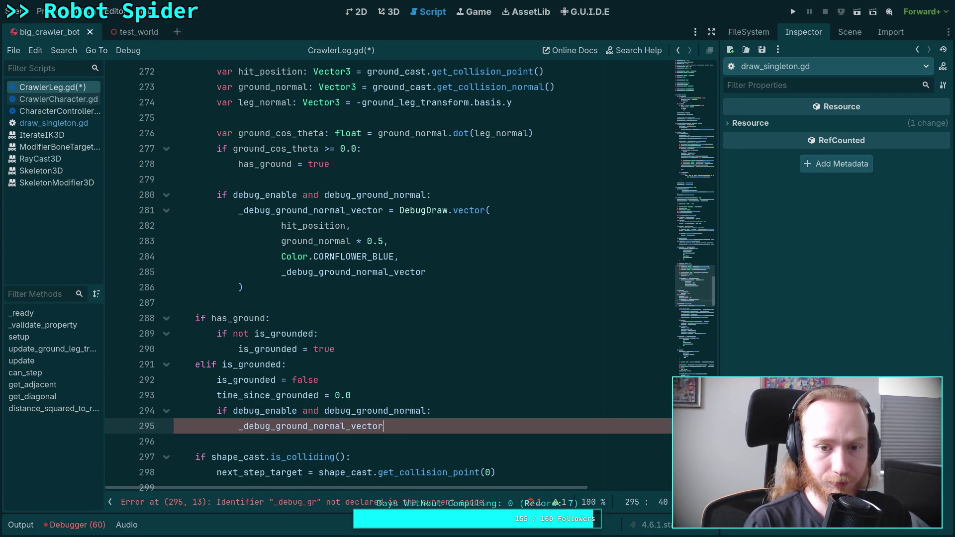
pyautogui.write(' = Debug')
pyautogui.press('Return')
pyautogui.write('.vector(')
pyautogui.press('Return')
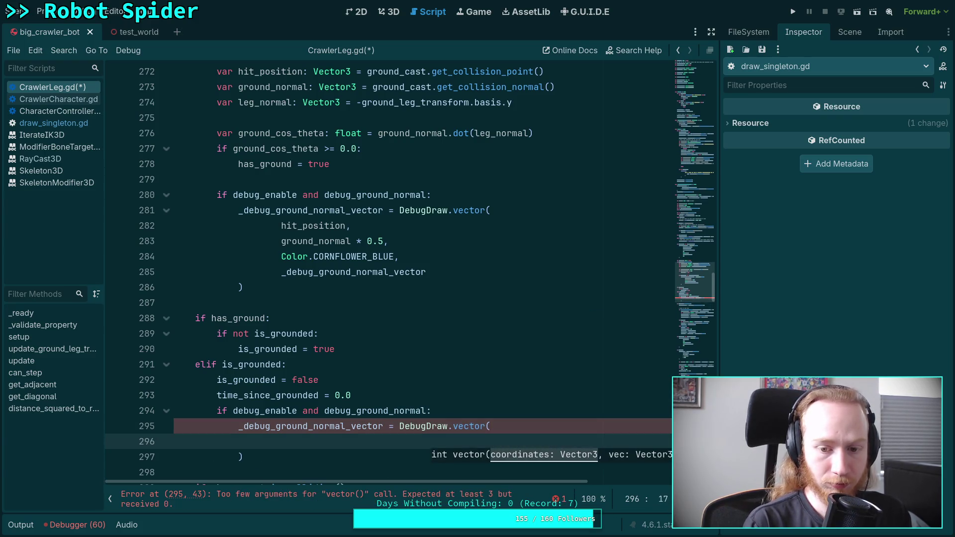
pyautogui.press('Tab')
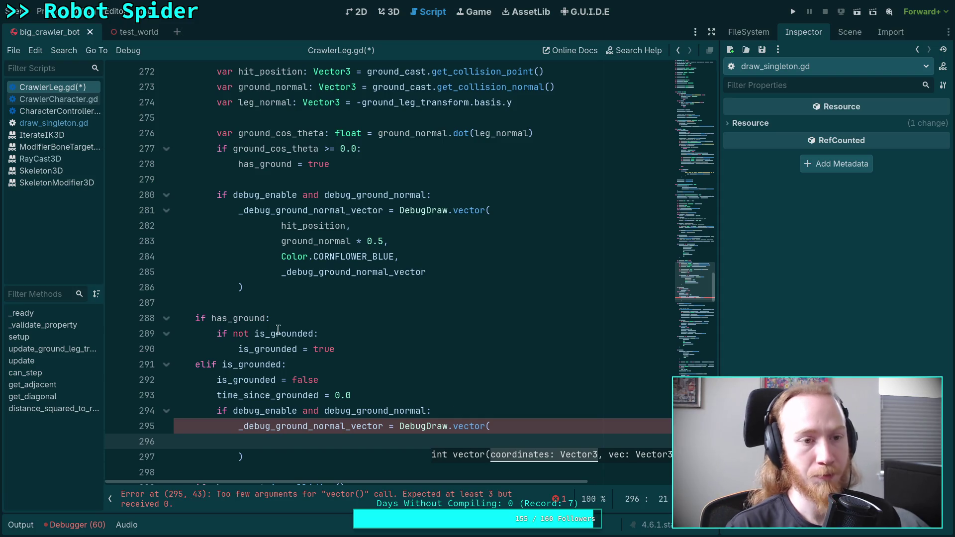
# Check the pos parameter of _draw_vector in draw_singleton.gd, then return to CrawlerLeg.gd.
pyautogui.click(55, 124)
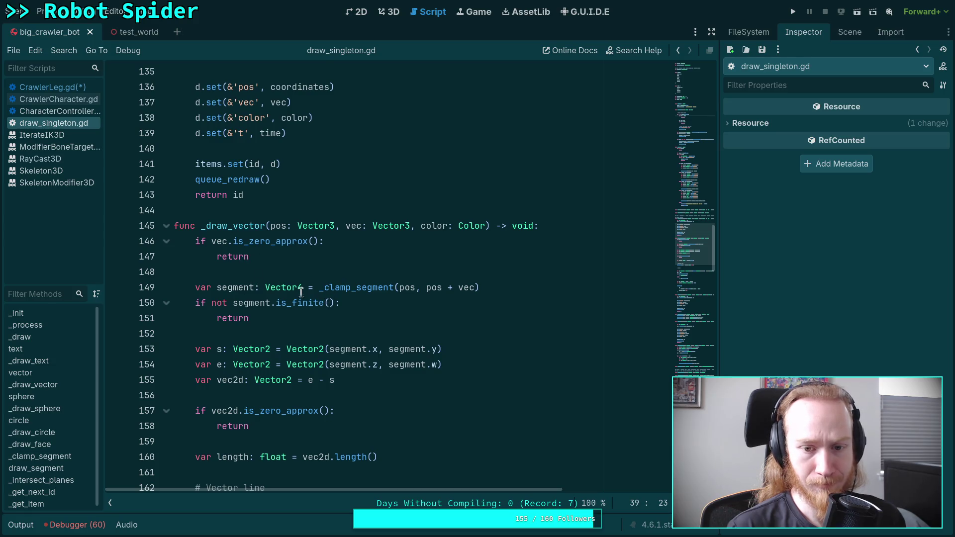
pyautogui.doubleClick(281, 225)
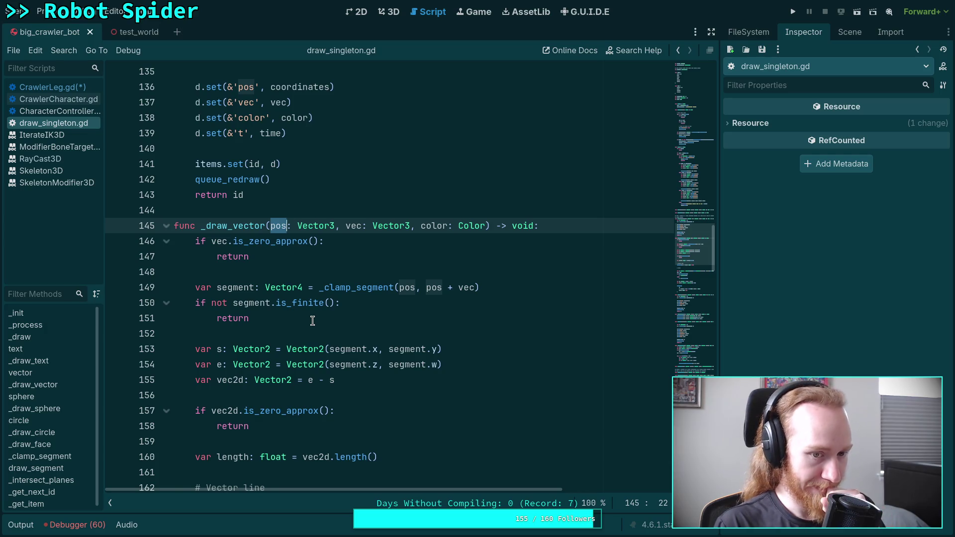
pyautogui.click(51, 87)
# Fill the first two DebugDraw.vector() arguments with Vector3.ZERO and Vector3.ZERO.
pyautogui.scroll(-1, 298, 324)
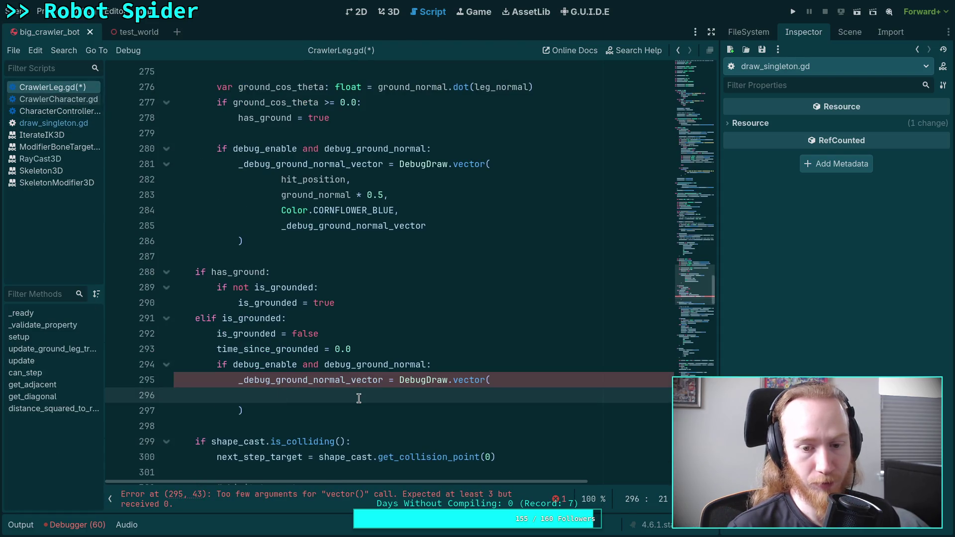
pyautogui.write('Vect')
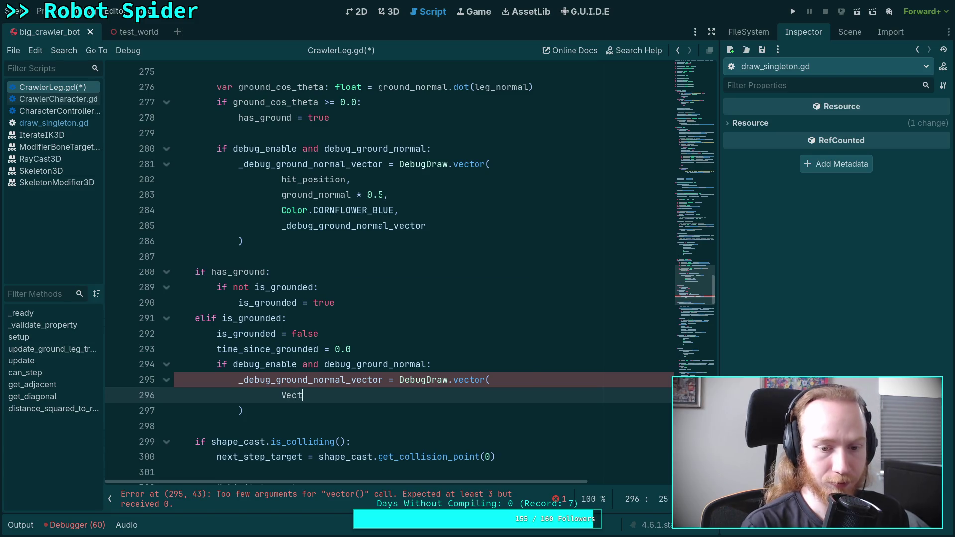
pyautogui.press('Down')
pyautogui.press('Down')
pyautogui.press('Return')
pyautogui.write('.')
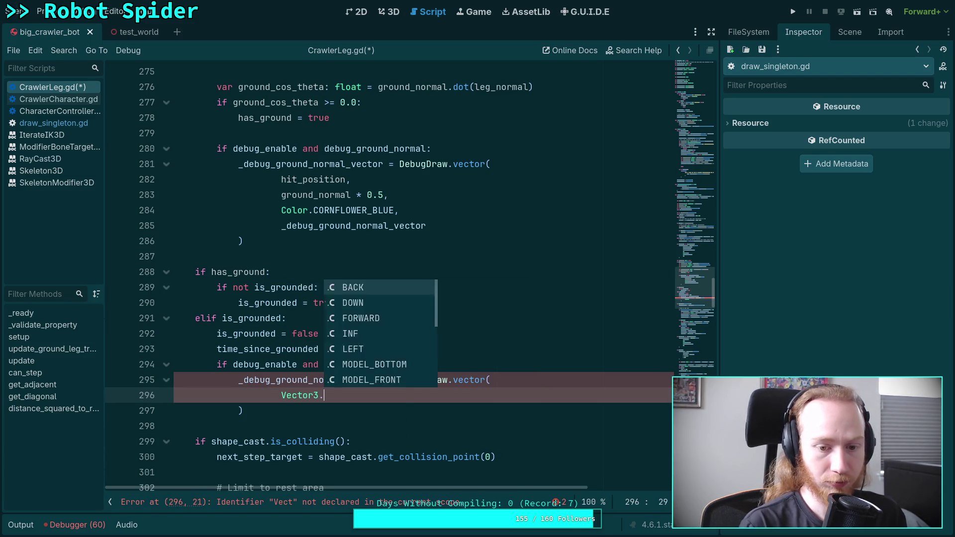
pyautogui.write('INFG,')
pyautogui.press('Return')
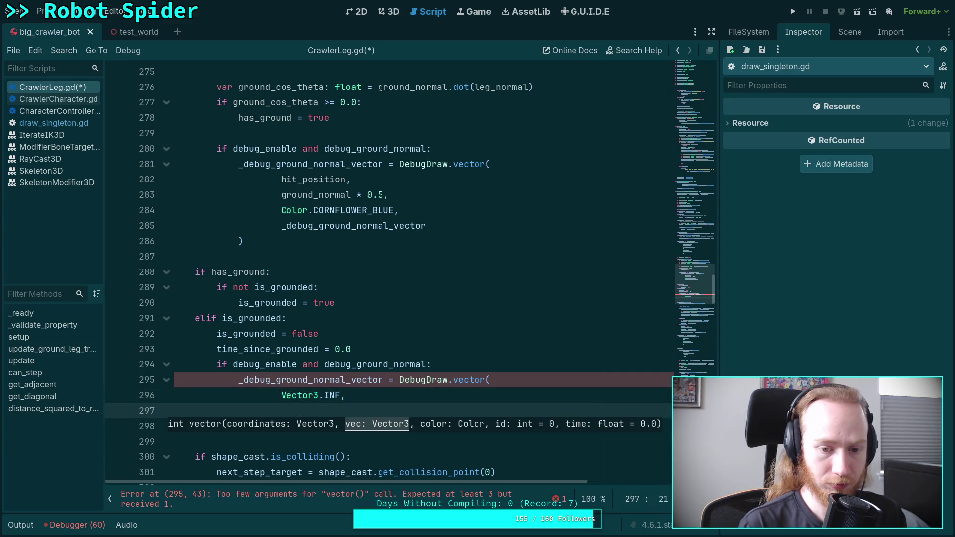
pyautogui.write('Vector3')
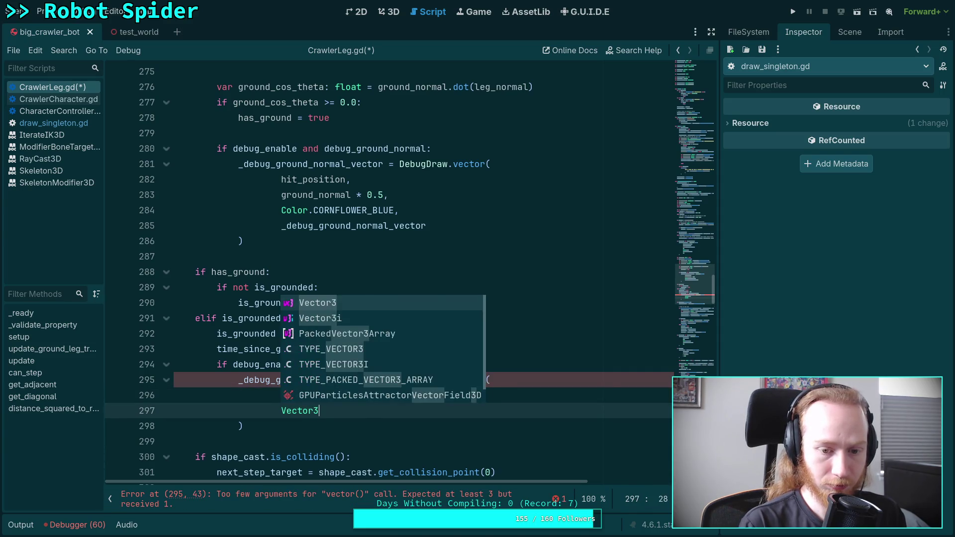
pyautogui.write('.ZE')
pyautogui.press('Return')
pyautogui.press('Up')
pyautogui.press('BackSpace')
pyautogui.press('BackSpace')
pyautogui.write('ZERO')
pyautogui.press('Down')
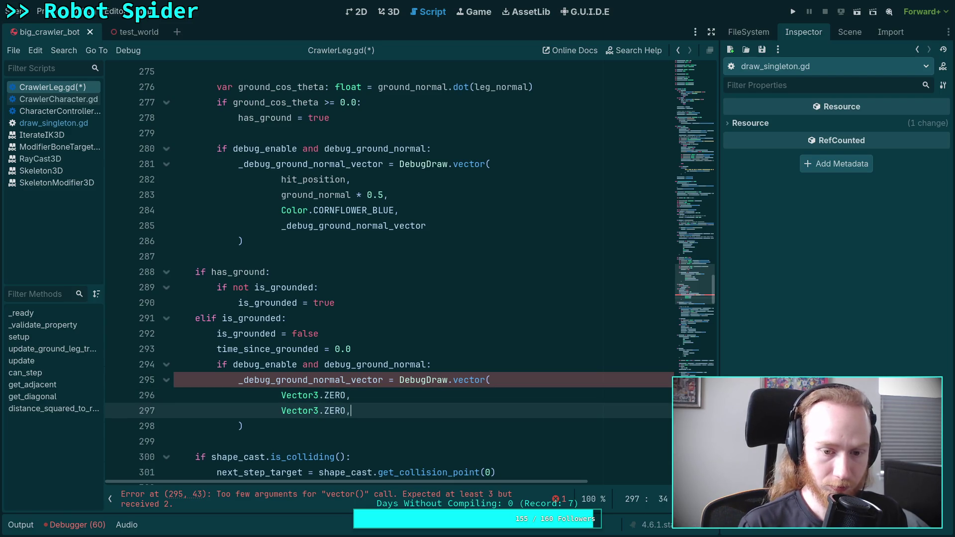
pyautogui.write(',')
# Add Color.CORNFLOWER_BLUE and _debug_ground_normal_vector as the colour and id arguments.
pyautogui.press('Return')
pyautogui.write('Col')
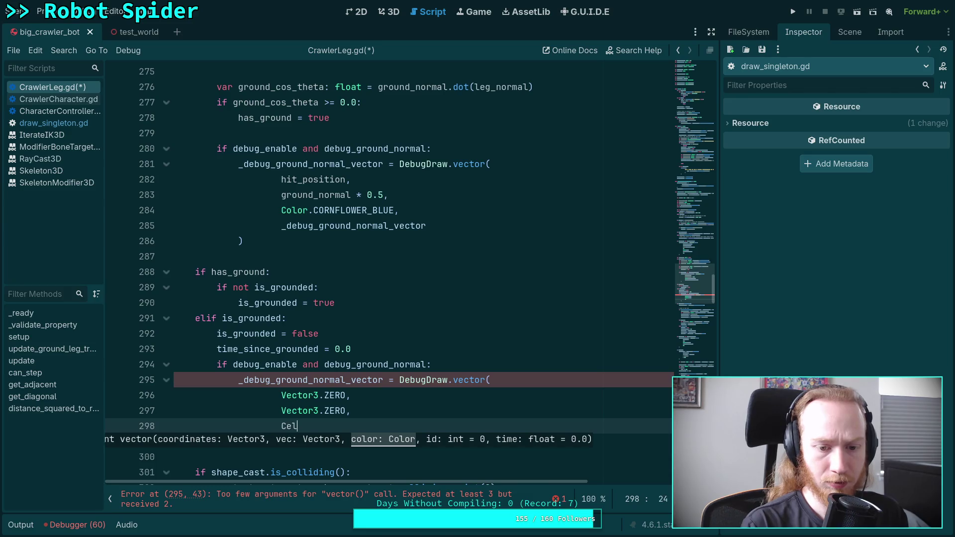
pyautogui.press('BackSpace')
pyautogui.press('BackSpace')
pyautogui.write('olor.CO')
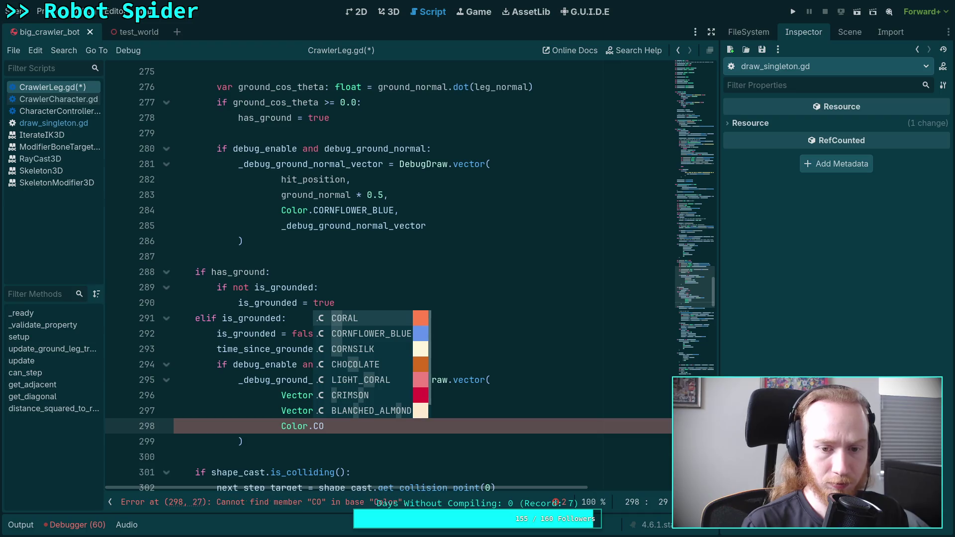
pyautogui.press('Down')
pyautogui.press('Return')
pyautogui.write(',')
pyautogui.press('Return')
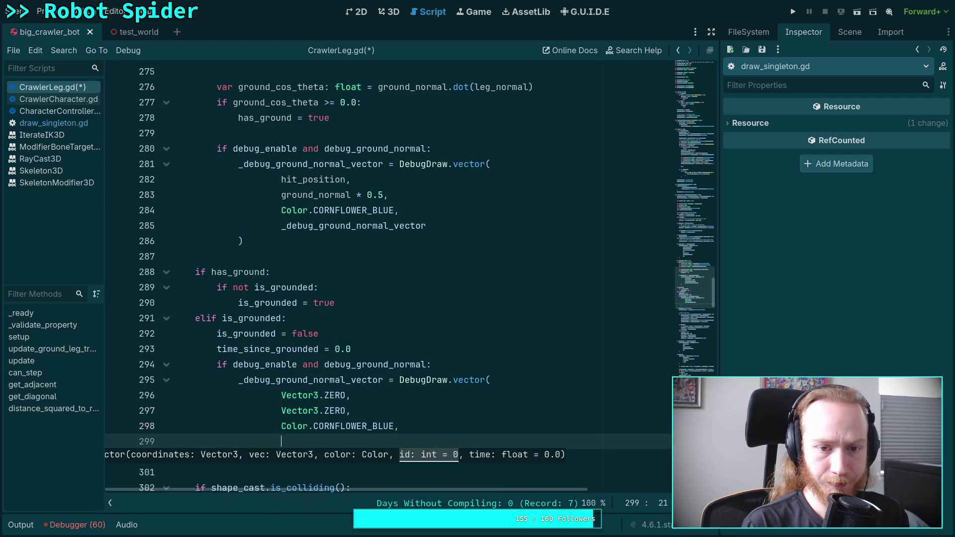
pyautogui.write('_debug_gr')
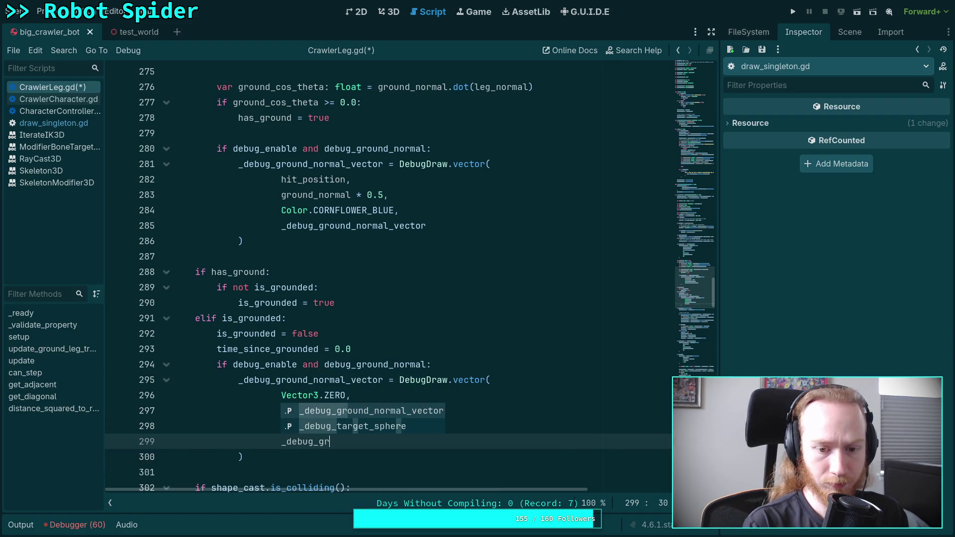
pyautogui.press('Return')
pyautogui.press('Return')
pyautogui.write('0.001')
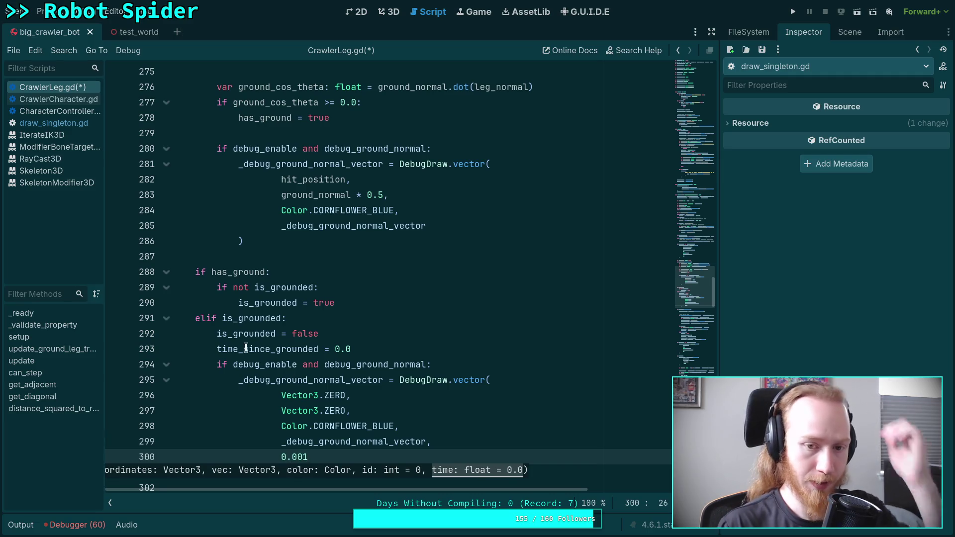
# Review the finished call at its closing parenthesis, then bring up draw_singleton.gd.
pyautogui.click(362, 460)
pyautogui.click(347, 472)
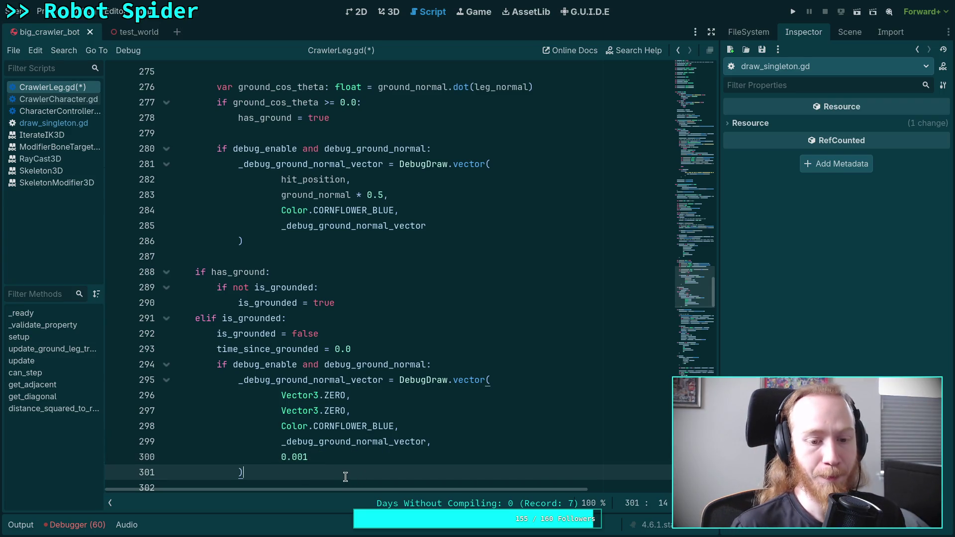
pyautogui.scroll(-3, 331, 460)
pyautogui.moveTo(315, 433)
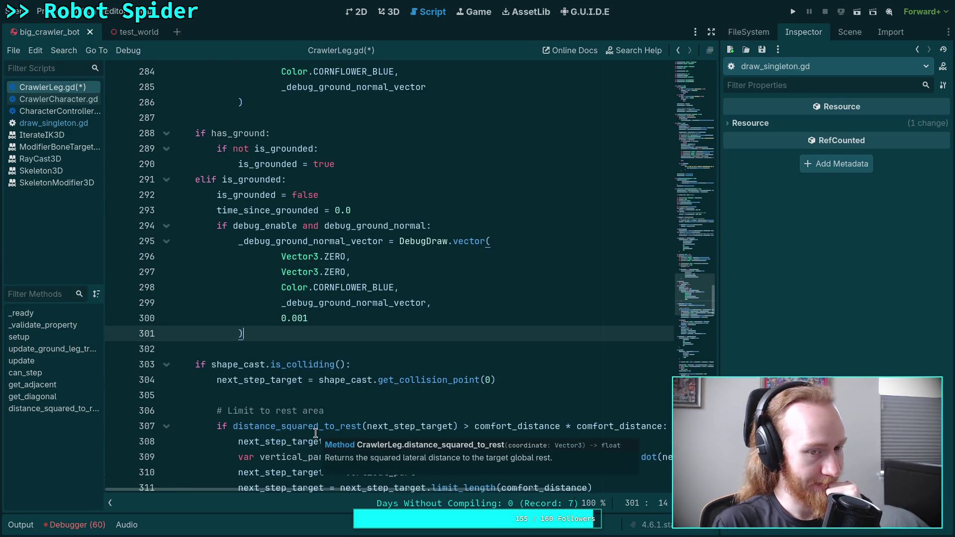
pyautogui.scroll(1, 315, 433)
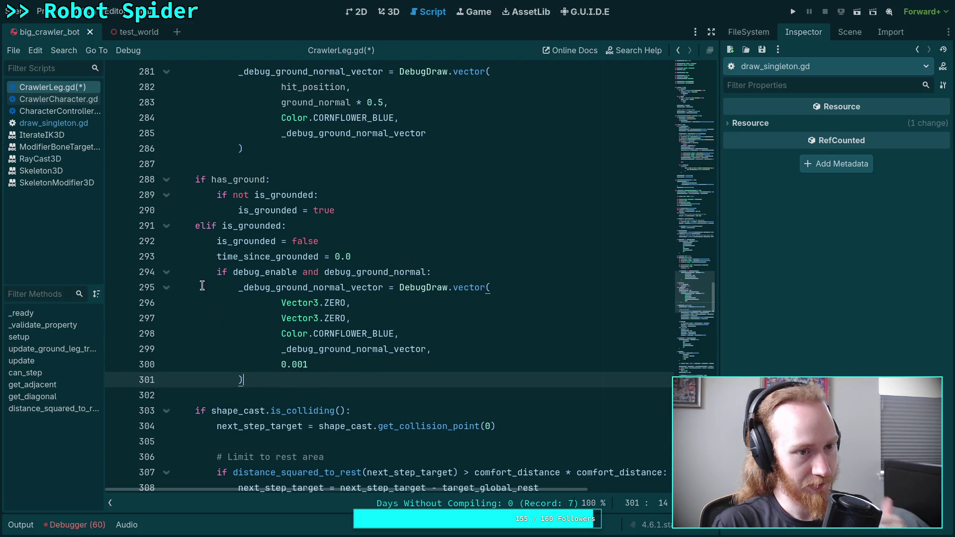
pyautogui.click(53, 123)
# Review how vector() stores its item and calls queue_redraw in draw_singleton.gd.
pyautogui.scroll(5, 408, 341)
pyautogui.scroll(-3, 406, 334)
pyautogui.scroll(-1, 404, 328)
pyautogui.scroll(2, 404, 328)
pyautogui.scroll(-1, 404, 329)
pyautogui.doubleClick(230, 274)
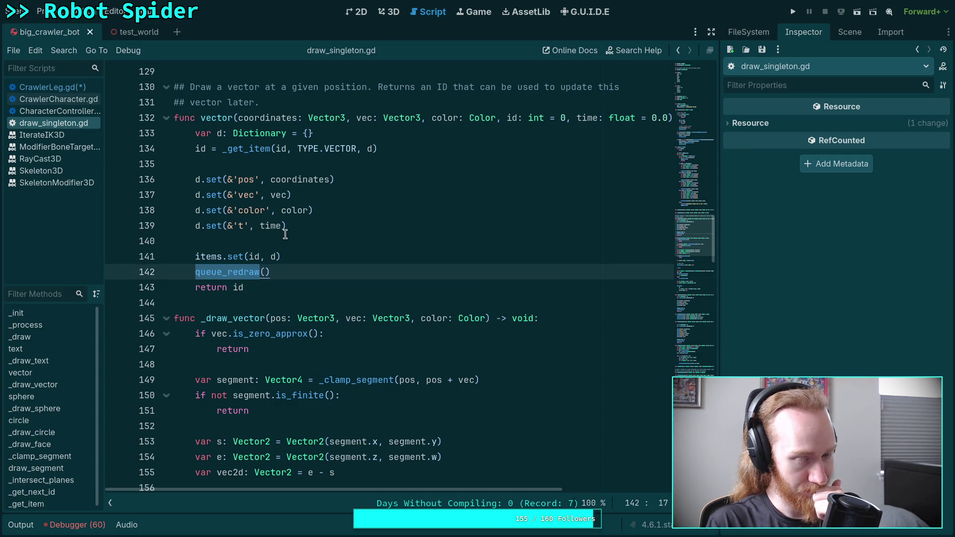
pyautogui.scroll(20, 432, 289)
pyautogui.scroll(2, 433, 289)
pyautogui.scroll(-10, 432, 286)
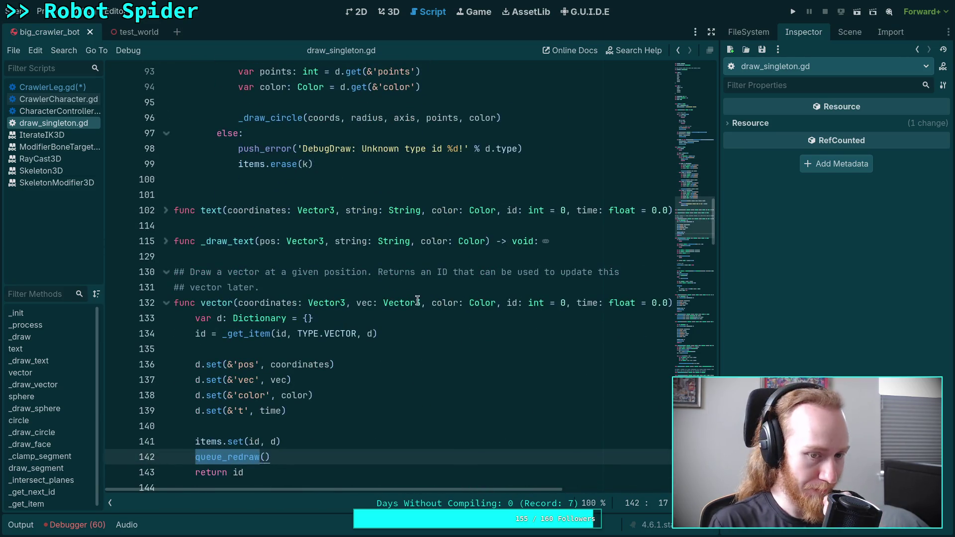
pyautogui.scroll(-4, 420, 296)
# Inspect _get_item and the _draw() vector drawing code, then return to CrawlerLeg.gd.
pyautogui.doubleClick(236, 154)
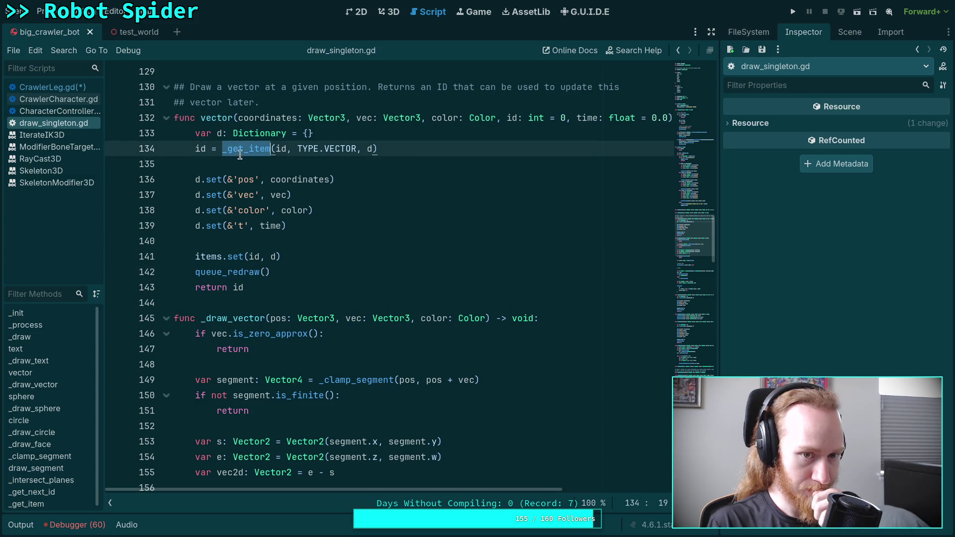
pyautogui.scroll(-18, 454, 336)
pyautogui.scroll(-18, 457, 338)
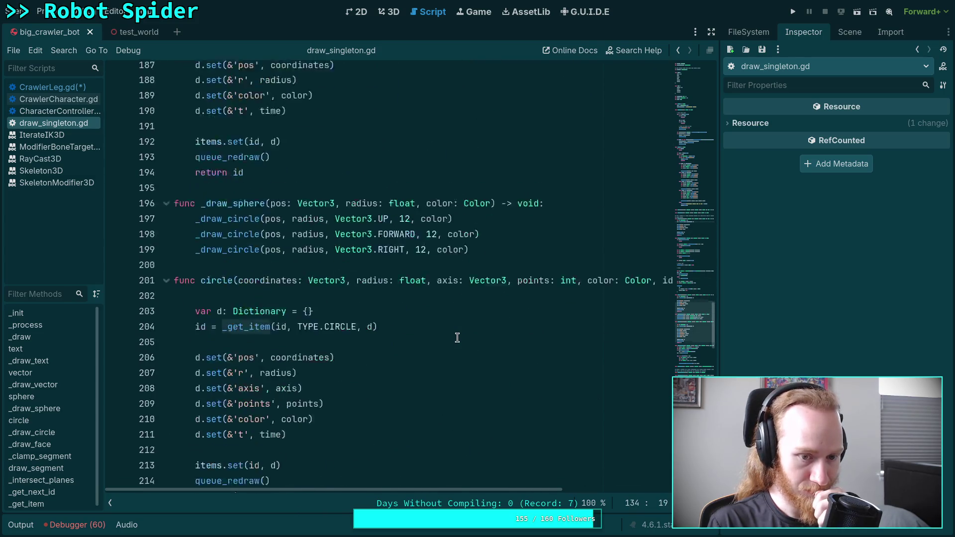
pyautogui.scroll(-5, 457, 338)
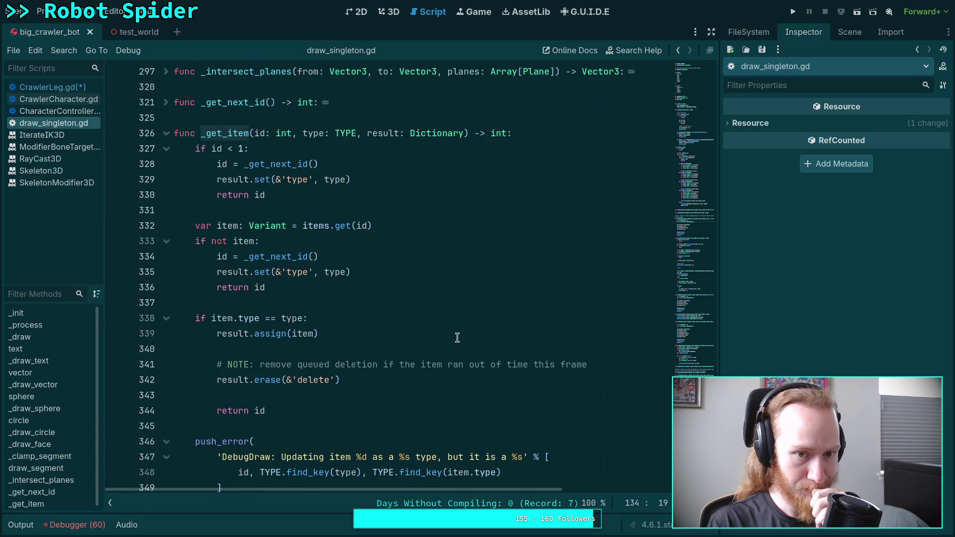
pyautogui.scroll(-2, 457, 338)
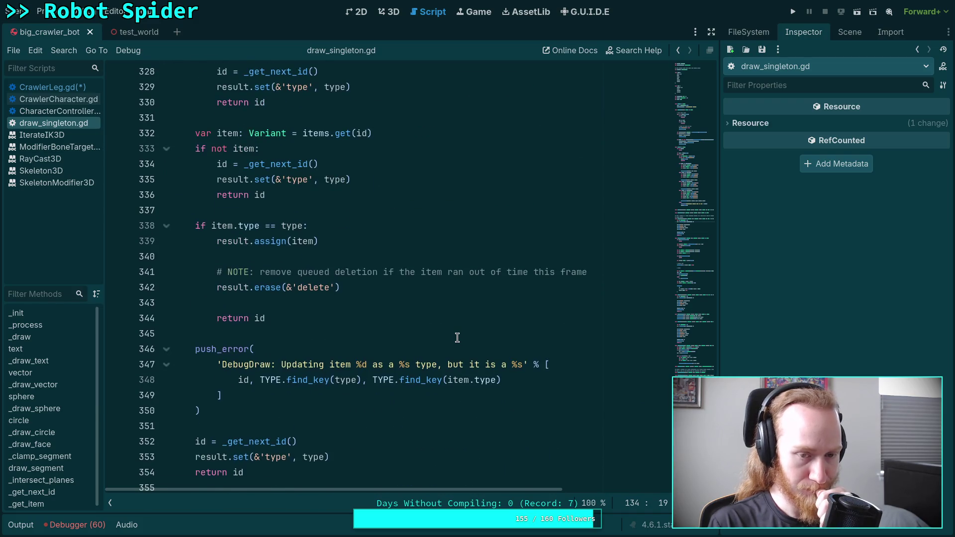
pyautogui.scroll(2, 457, 338)
pyautogui.click(676, 256)
pyautogui.moveTo(675, 256); pyautogui.dragTo(682, 128)
pyautogui.scroll(-1, 504, 279)
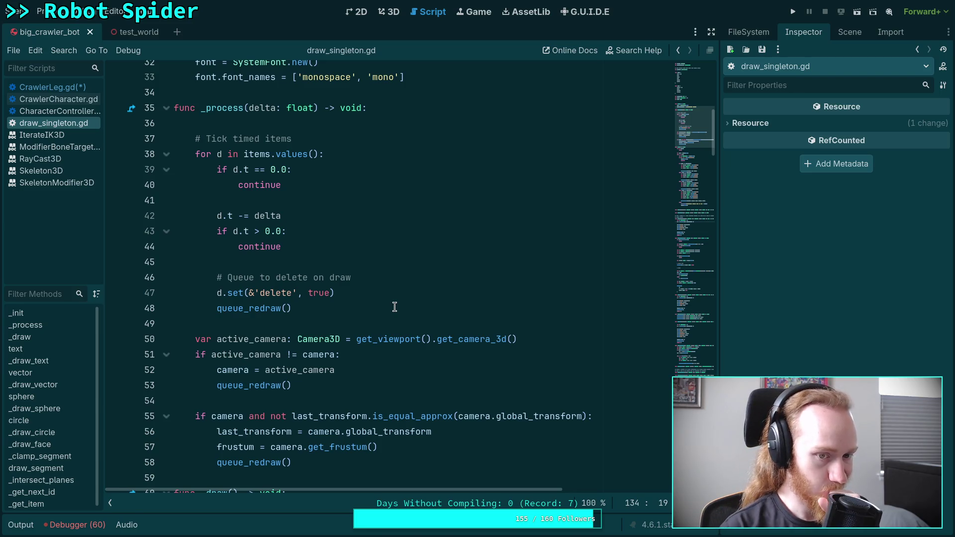
pyautogui.scroll(-8, 398, 307)
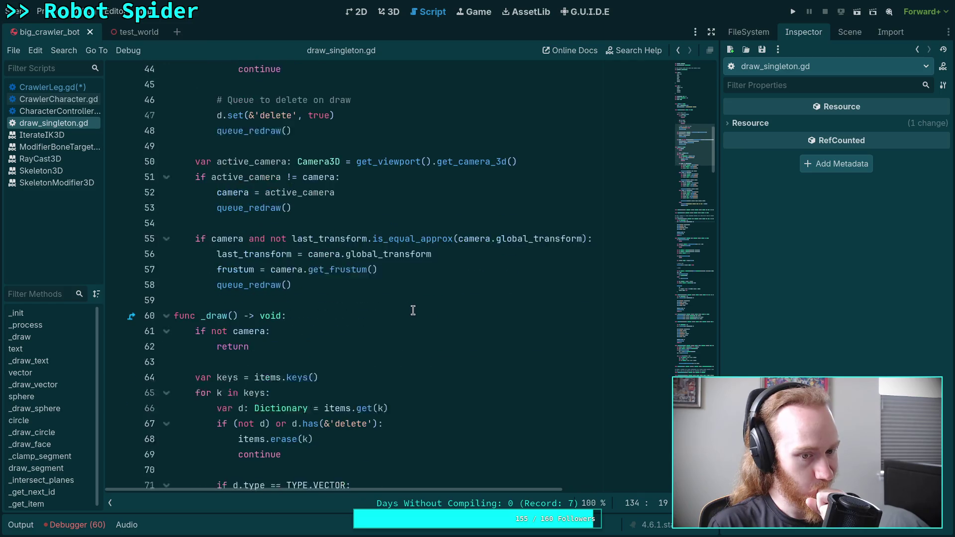
pyautogui.scroll(-1, 421, 308)
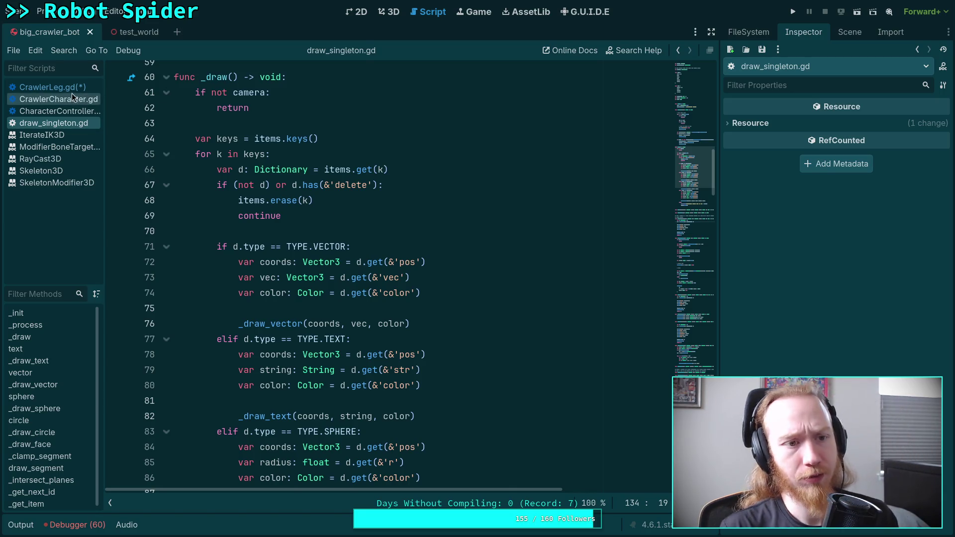
pyautogui.click(52, 87)
# Close draw_singleton.gd and save CrawlerLeg.gd.
pyautogui.rightClick(69, 124)
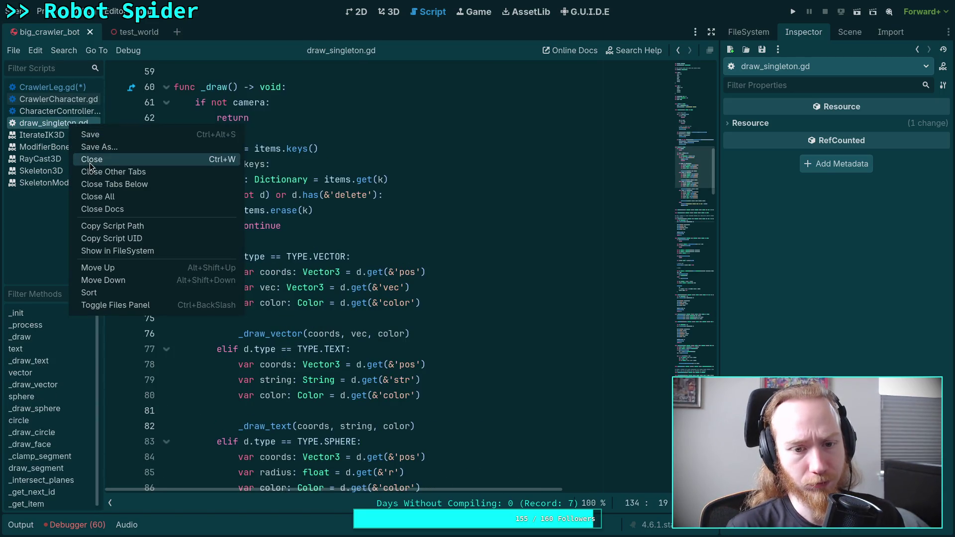
pyautogui.click(90, 162)
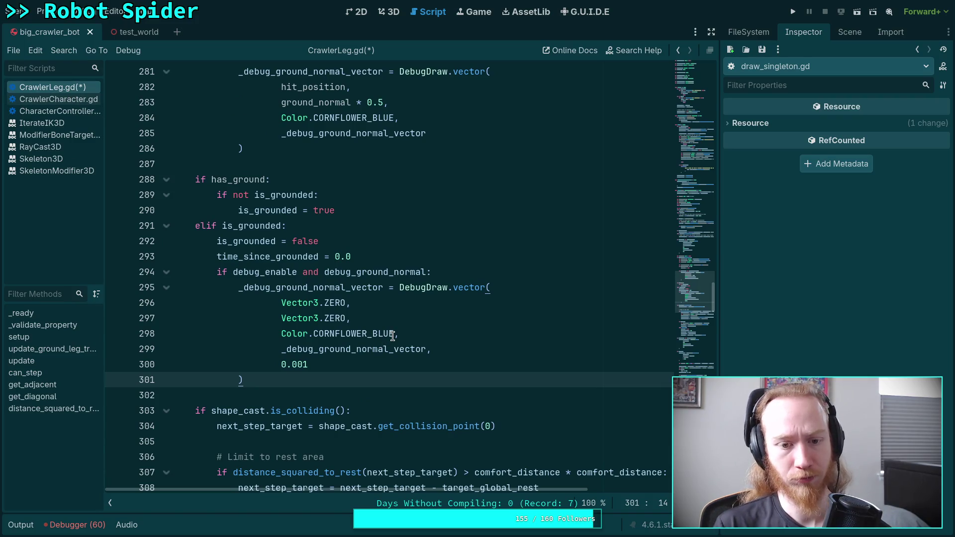
pyautogui.hotkey('ctrl', 's')
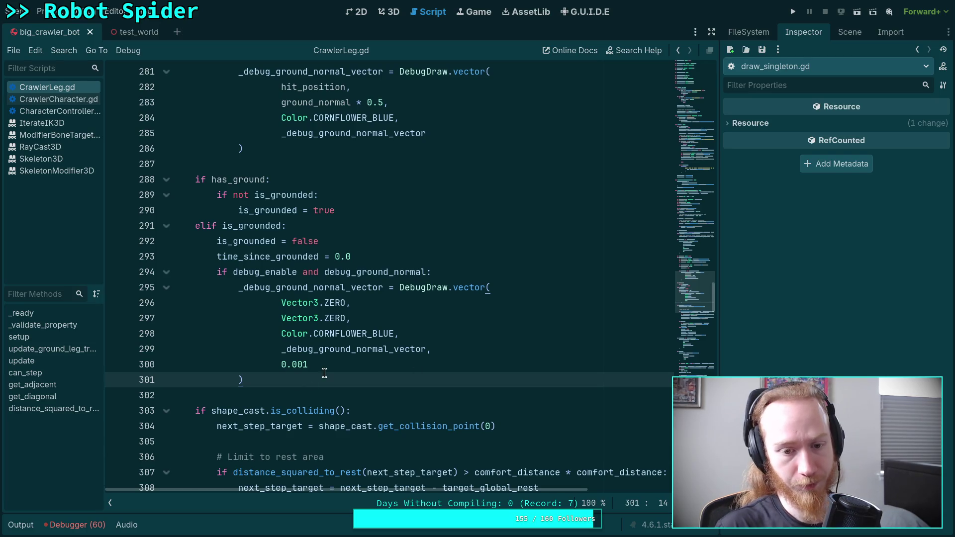
# Check the 0.001 lifetime line and run the project to test the change.
pyautogui.click(309, 364)
pyautogui.moveTo(310, 364); pyautogui.dragTo(282, 364)
pyautogui.click(321, 362)
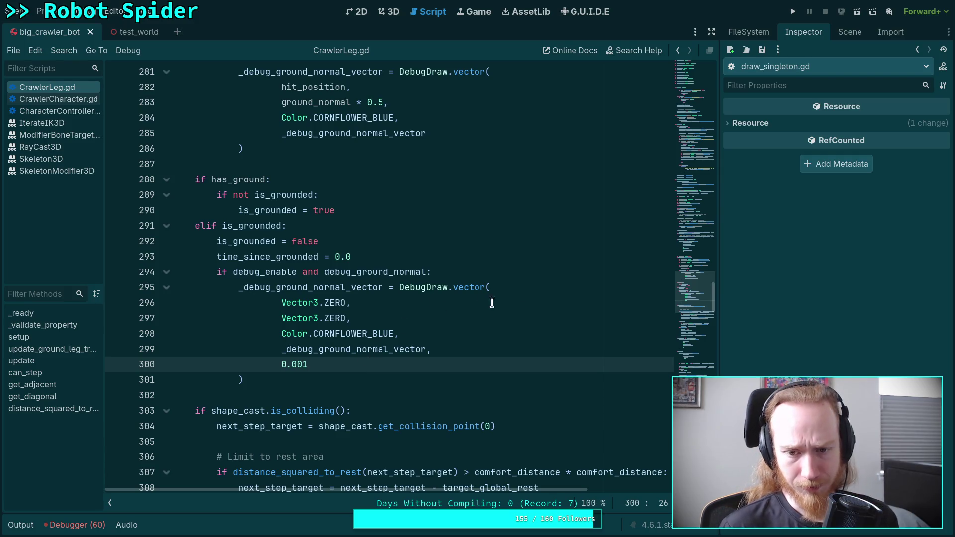
pyautogui.click(794, 14)
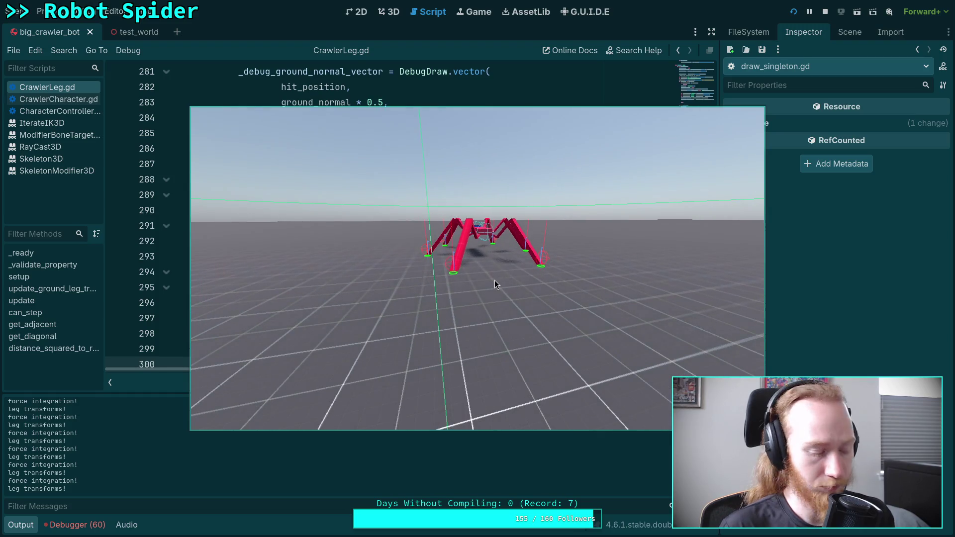
# Advance the running spider game by one physics tick.
pyautogui.press('space')
pyautogui.press('space')
pyautogui.press('space')
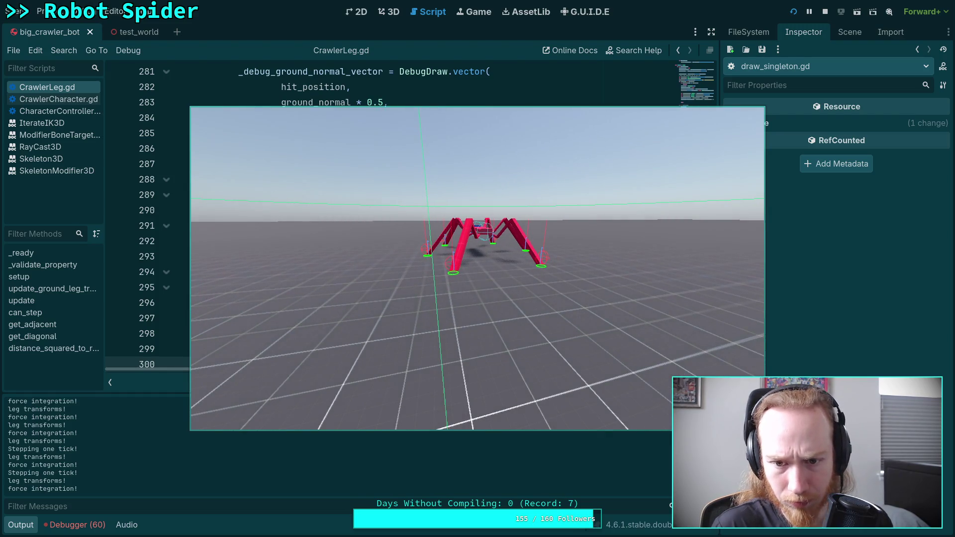
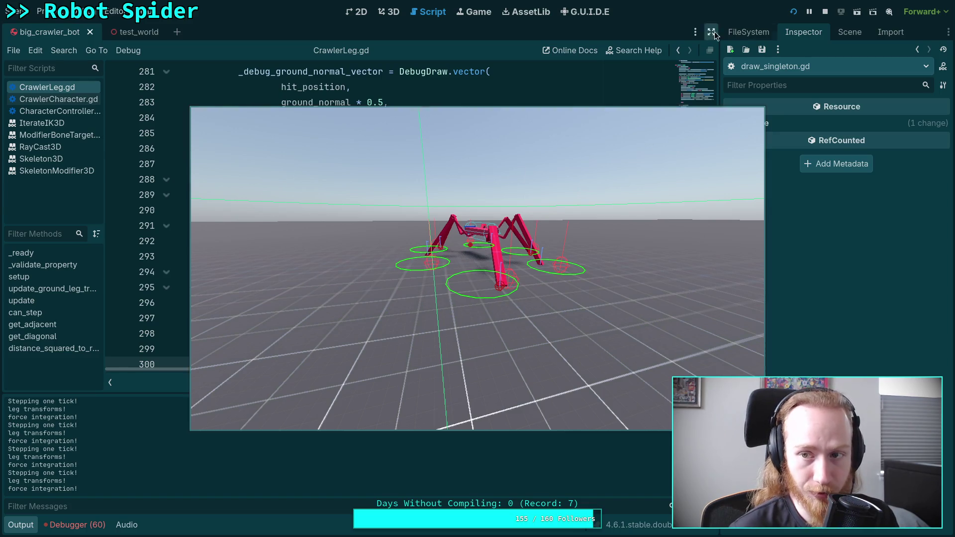
# Stop the running spider game and scroll down to can_step in CrawlerLeg.gd.
pyautogui.press('F8')
pyautogui.scroll(-5, 439, 237)
pyautogui.scroll(-6, 439, 236)
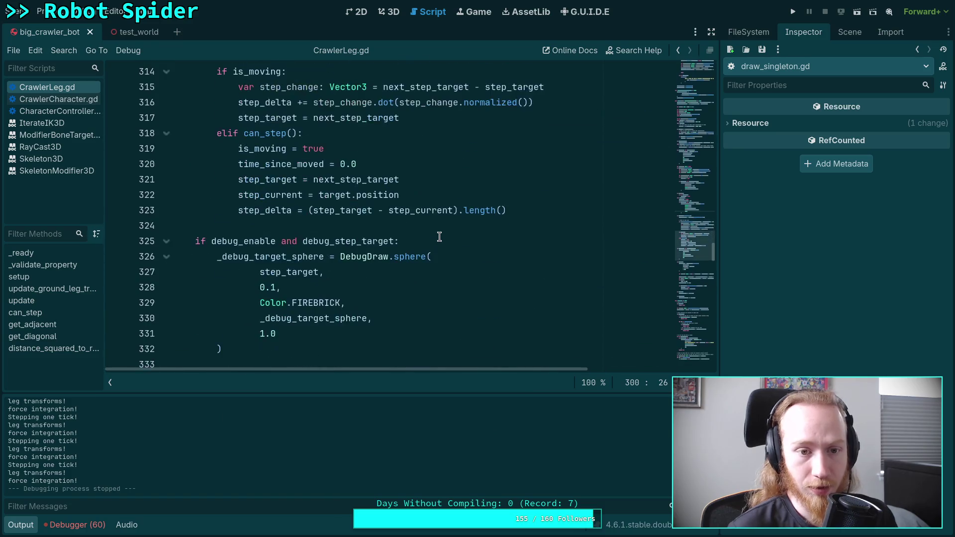
pyautogui.scroll(-15, 339, 225)
pyautogui.scroll(-1, 339, 224)
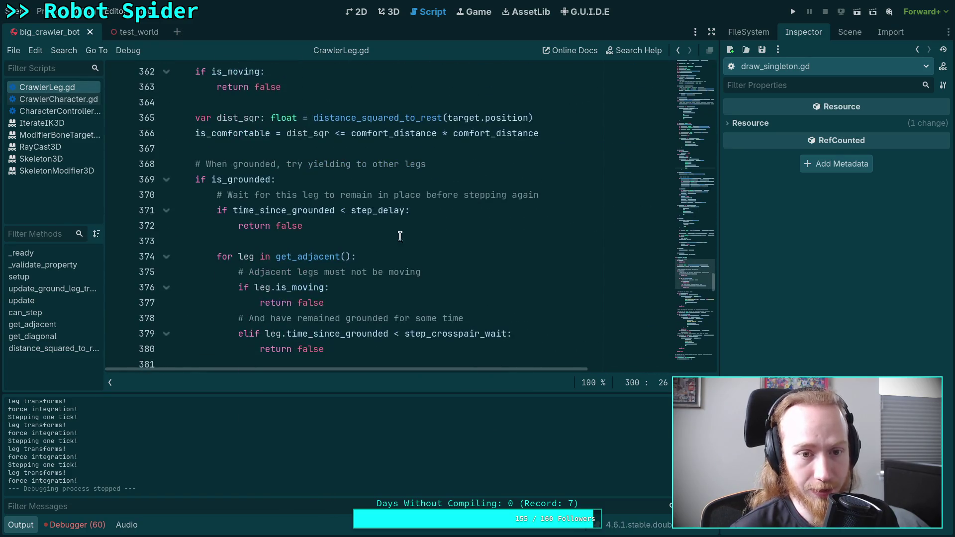
pyautogui.scroll(-1, 410, 234)
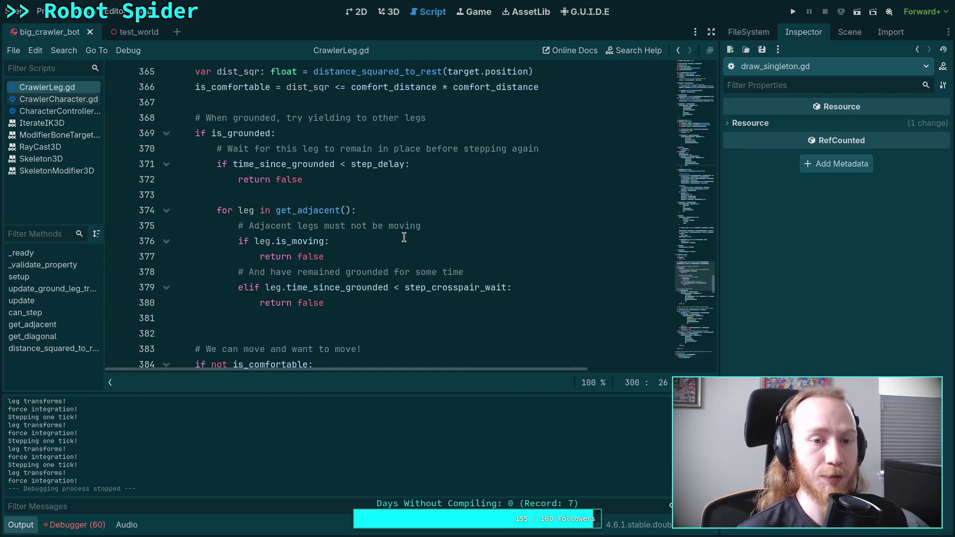
# Highlight the time_since_grounded check on line 371 and leg.is_moving on line 376, then read the diagonal-leg checks.
pyautogui.moveTo(233, 165); pyautogui.dragTo(436, 163)
pyautogui.moveTo(254, 243); pyautogui.dragTo(322, 239)
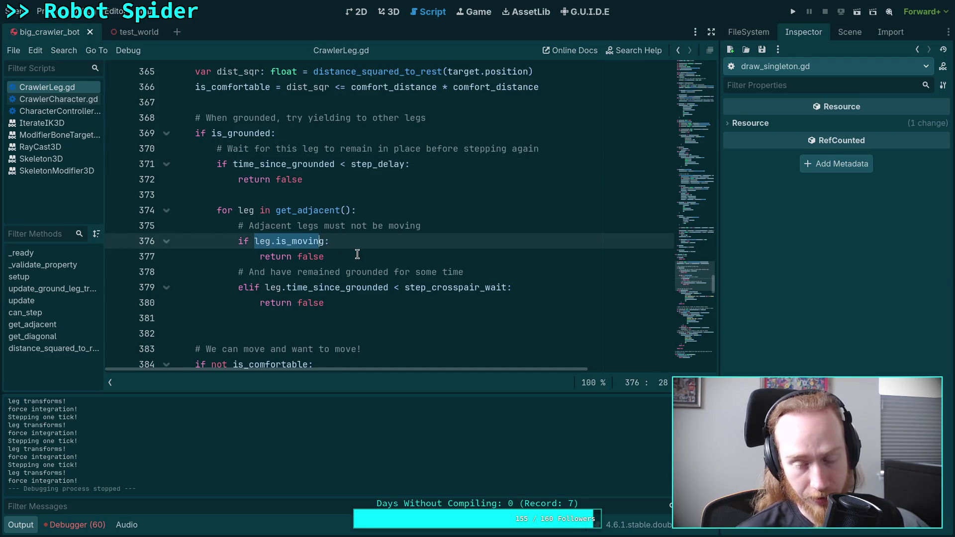
pyautogui.click(343, 271)
pyautogui.click(330, 287)
pyautogui.click(418, 317)
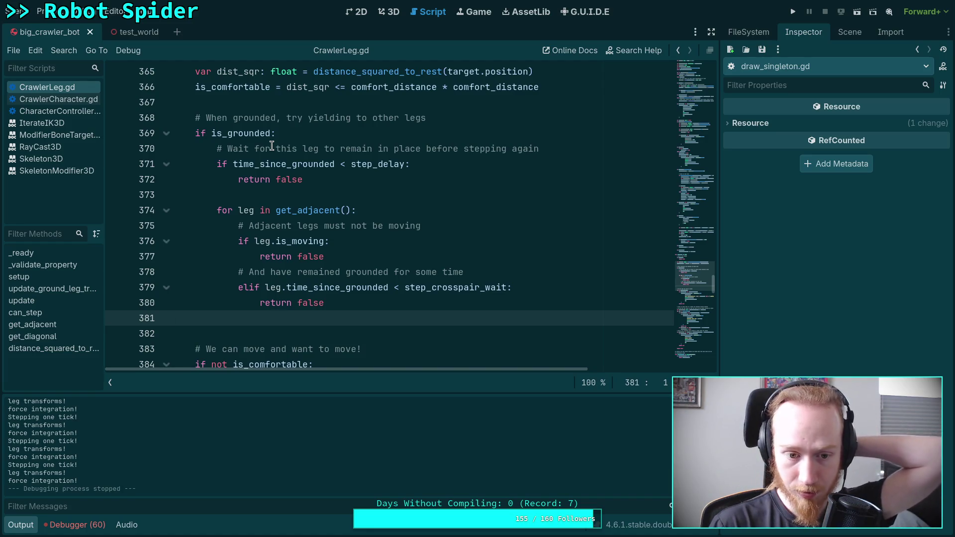
pyautogui.scroll(-2, 272, 146)
pyautogui.scroll(-3, 271, 145)
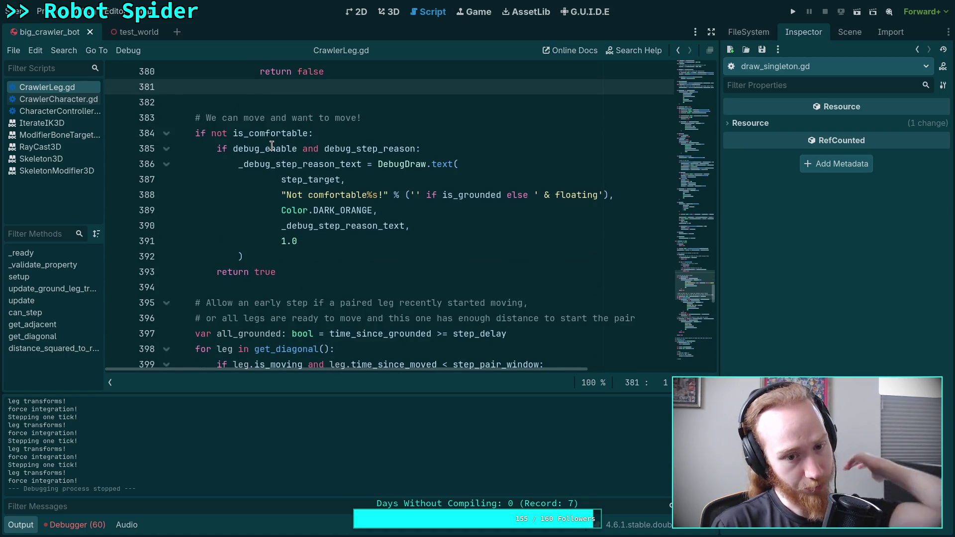
pyautogui.scroll(-2, 272, 145)
pyautogui.scroll(-3, 272, 145)
pyautogui.scroll(1, 271, 146)
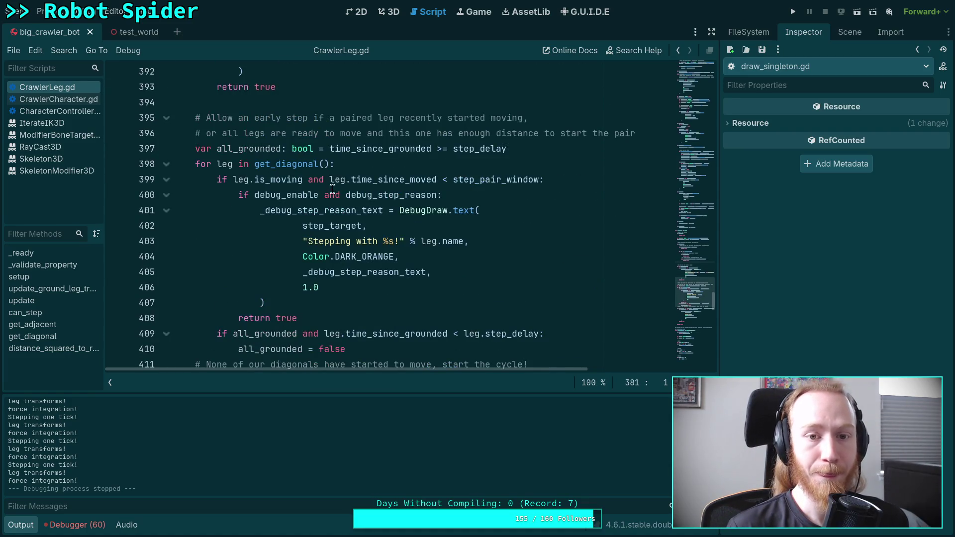
pyautogui.doubleClick(234, 149)
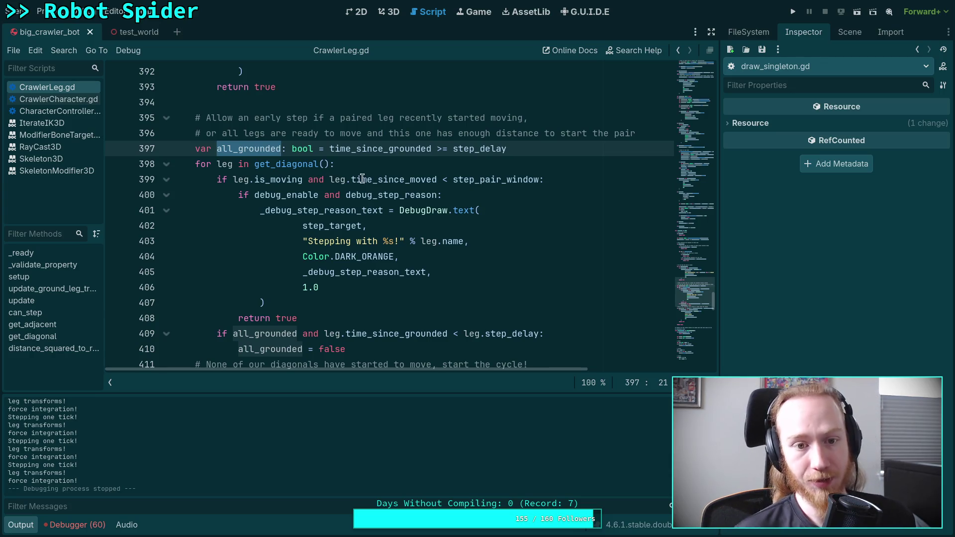
pyautogui.moveTo(508, 182)
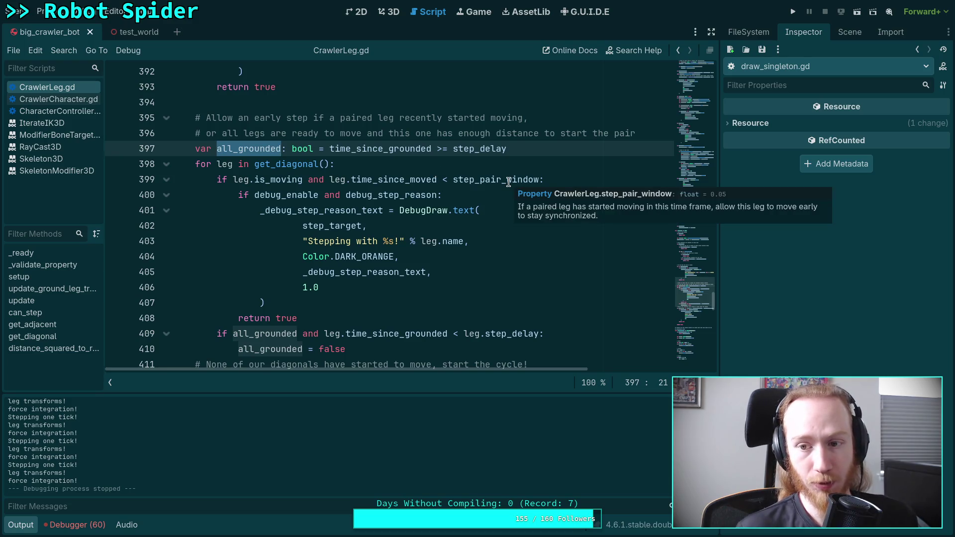
pyautogui.click(389, 180)
pyautogui.doubleClick(332, 245)
pyautogui.click(404, 175)
pyautogui.doubleClick(404, 179)
pyautogui.moveTo(413, 177)
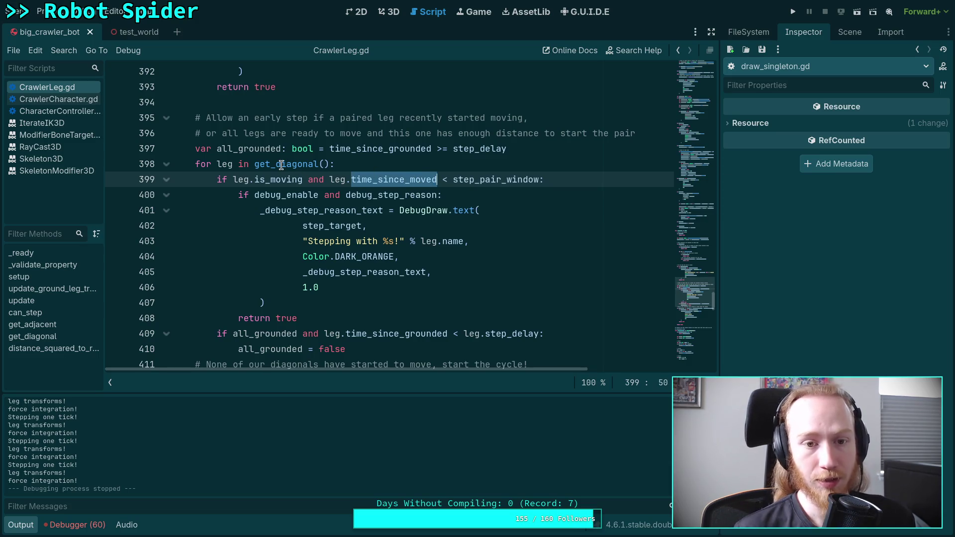
pyautogui.moveTo(281, 165)
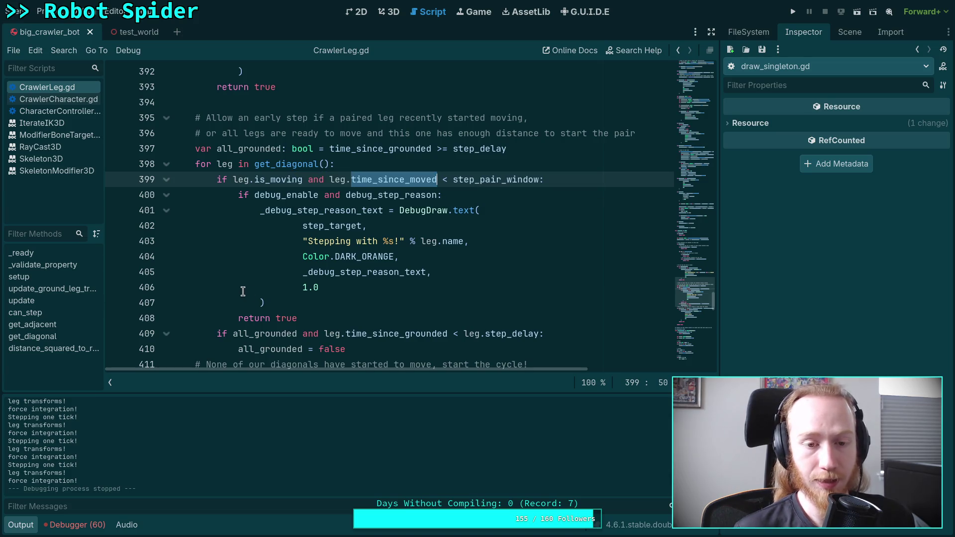
pyautogui.scroll(-1, 342, 309)
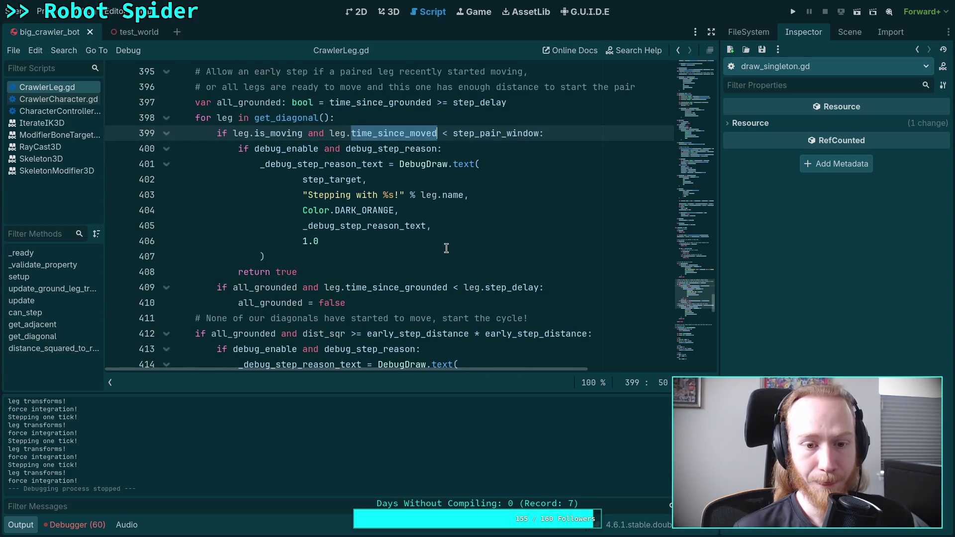
pyautogui.scroll(-3, 446, 248)
pyautogui.scroll(-1, 446, 248)
pyautogui.scroll(11, 435, 251)
pyautogui.scroll(4, 353, 256)
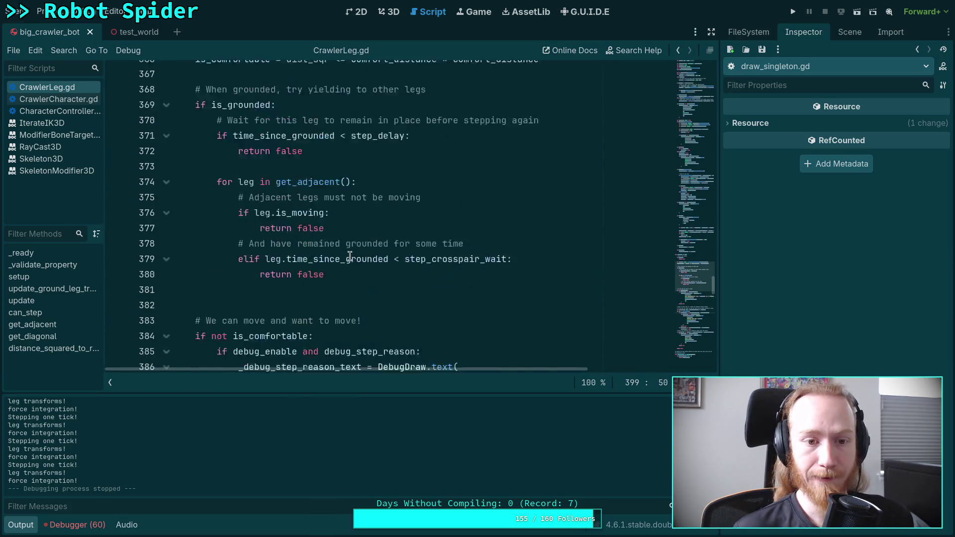
pyautogui.scroll(-8, 350, 256)
pyautogui.scroll(-7, 350, 255)
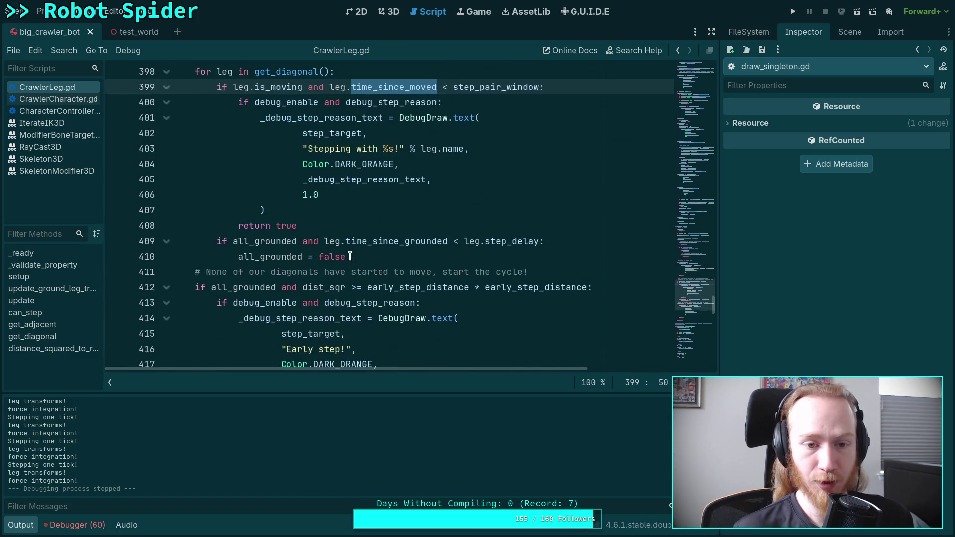
pyautogui.scroll(4, 350, 256)
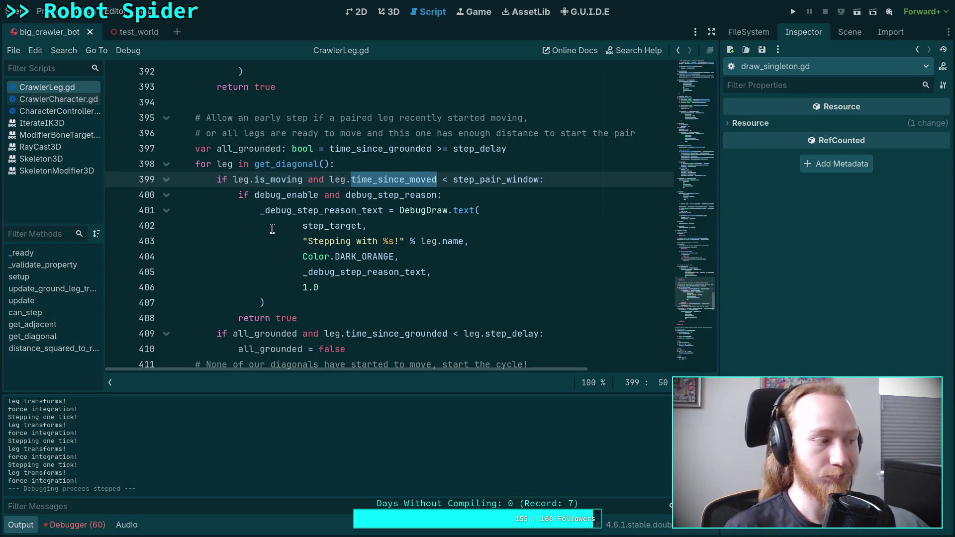
# Run the spider project and set a breakpoint on line 399 of CrawlerLeg.gd.
pyautogui.click(794, 11)
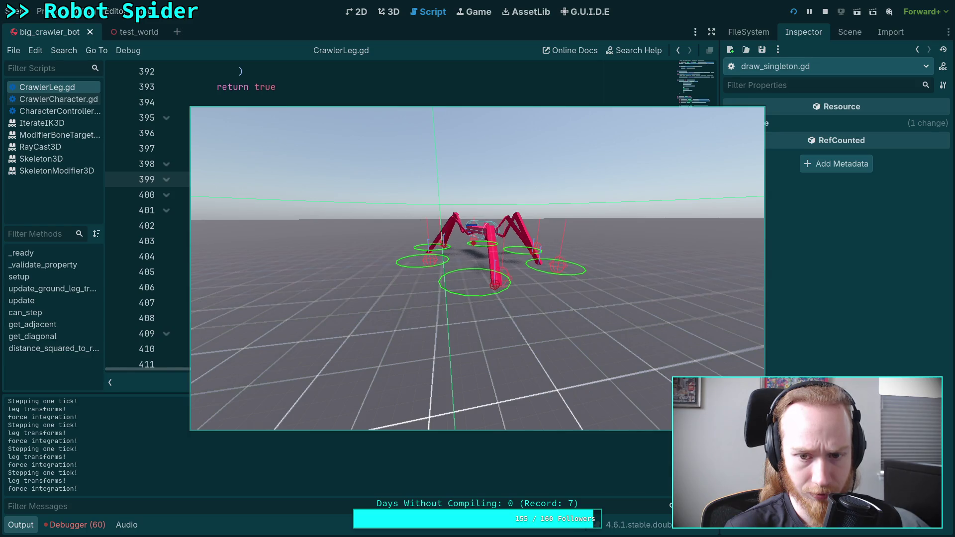
pyautogui.hotkey('alt', 'Tab')
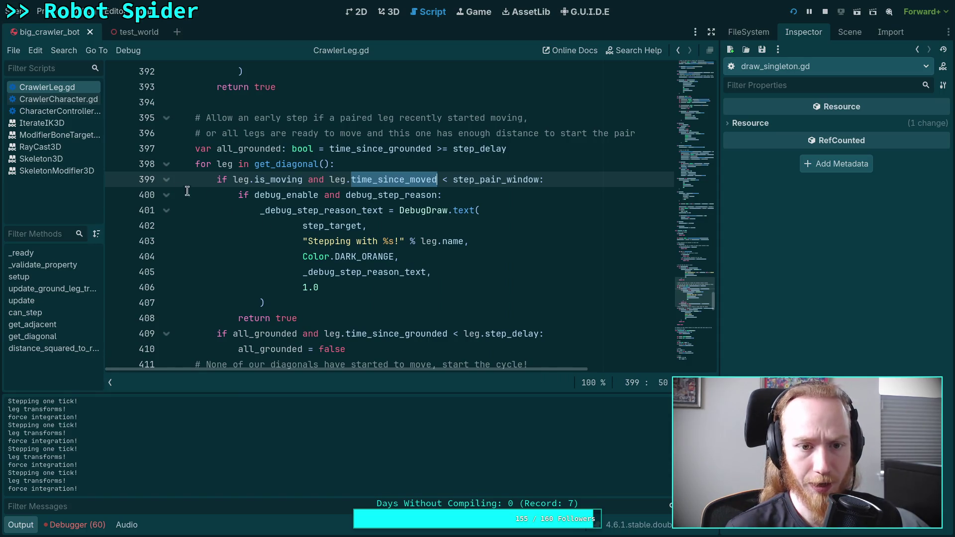
pyautogui.click(116, 183)
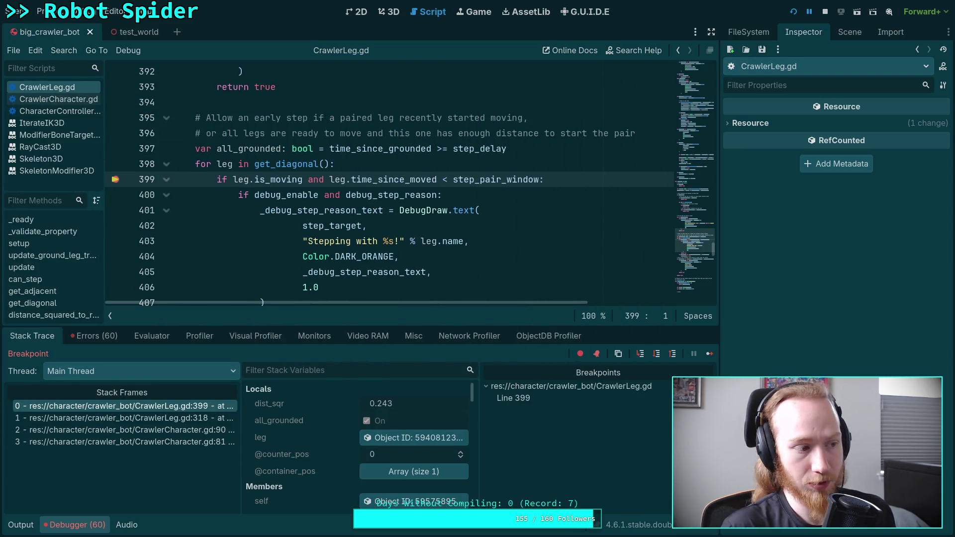
# Review Stack Variables such as index, add a breakpoint on line 362, and stop the session.
pyautogui.scroll(-10, 359, 452)
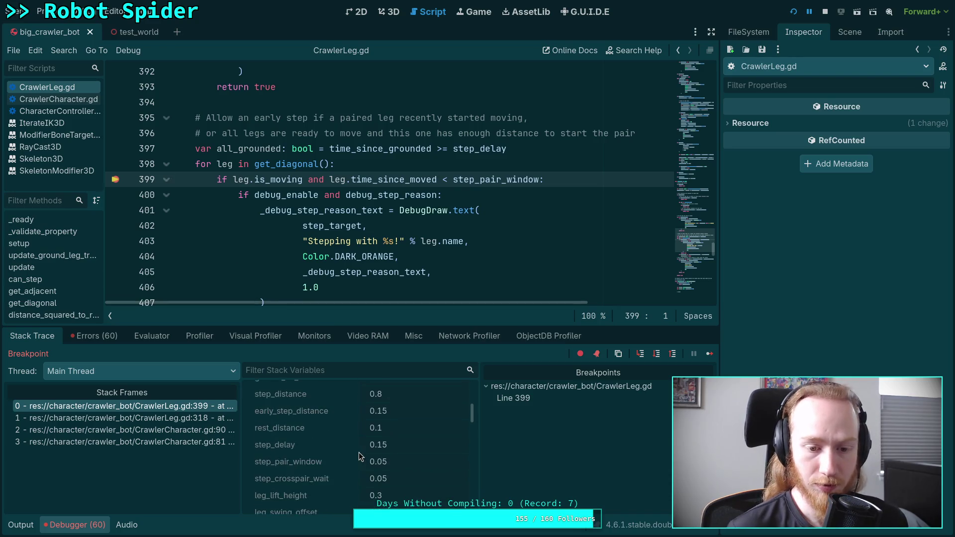
pyautogui.scroll(-5, 359, 453)
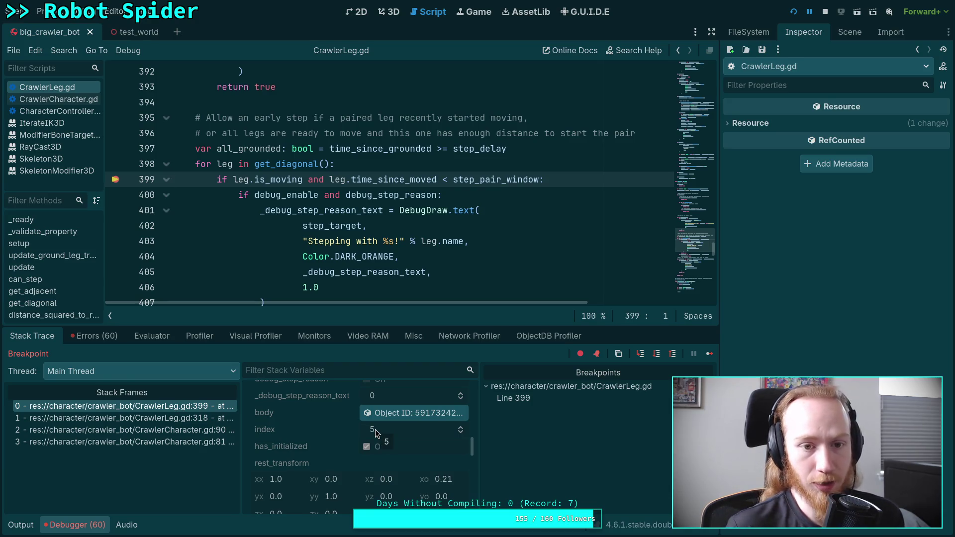
pyautogui.scroll(2, 285, 221)
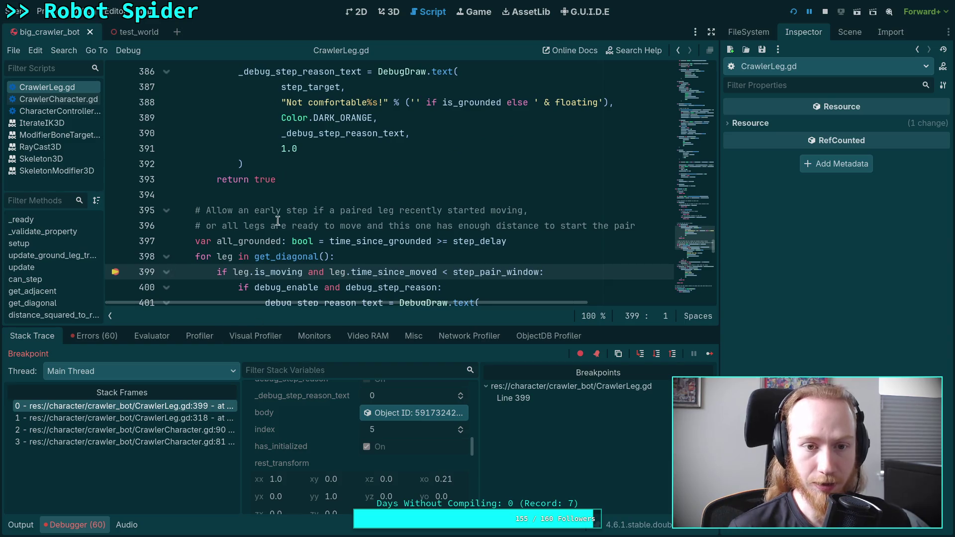
pyautogui.scroll(6, 283, 220)
pyautogui.scroll(4, 281, 219)
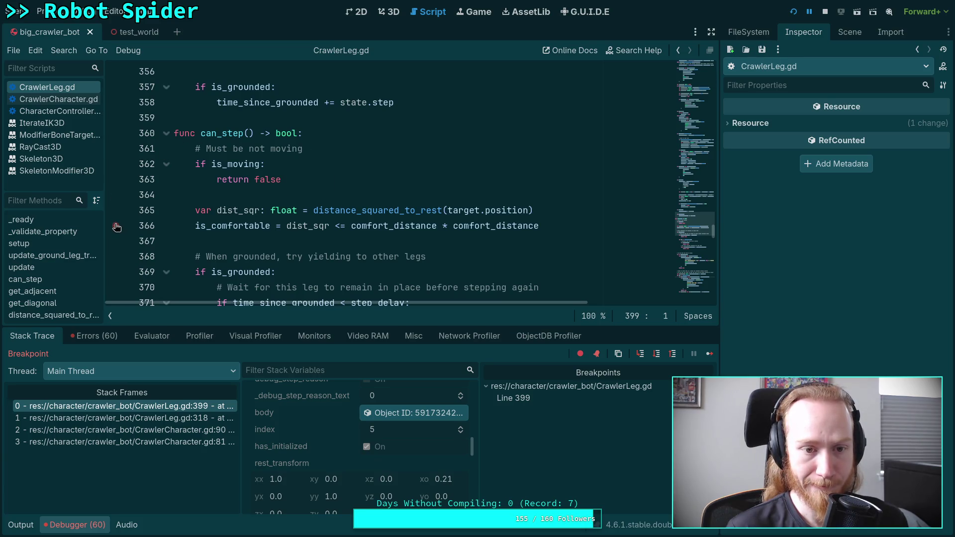
pyautogui.click(117, 168)
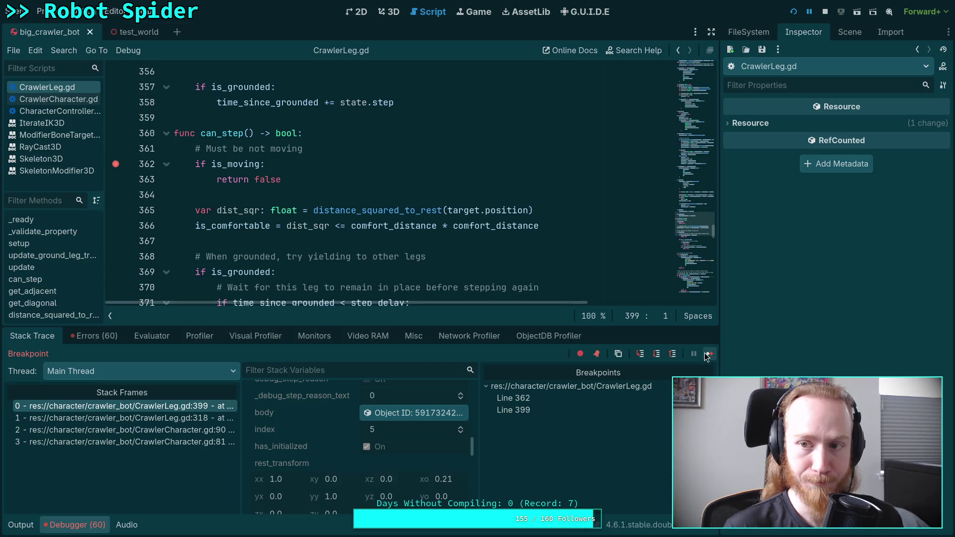
pyautogui.click(825, 11)
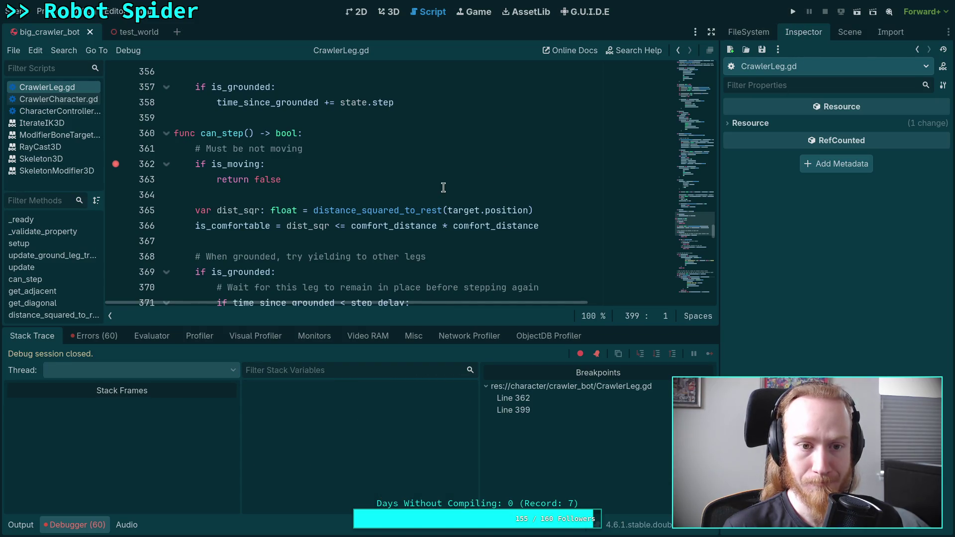
# Remove the breakpoints on lines 399 and 362.
pyautogui.scroll(-8, 253, 199)
pyautogui.scroll(-5, 253, 200)
pyautogui.click(116, 133)
pyautogui.scroll(15, 458, 181)
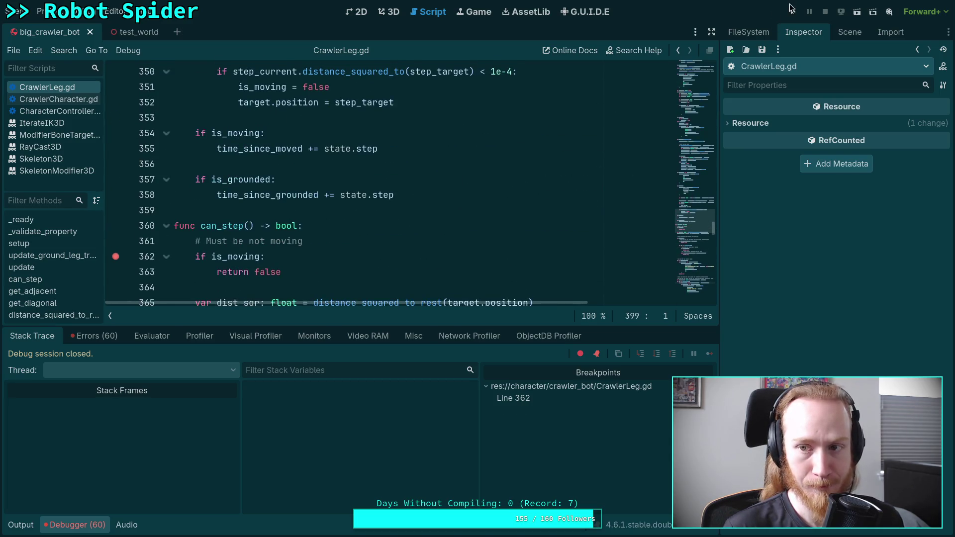
pyautogui.click(116, 257)
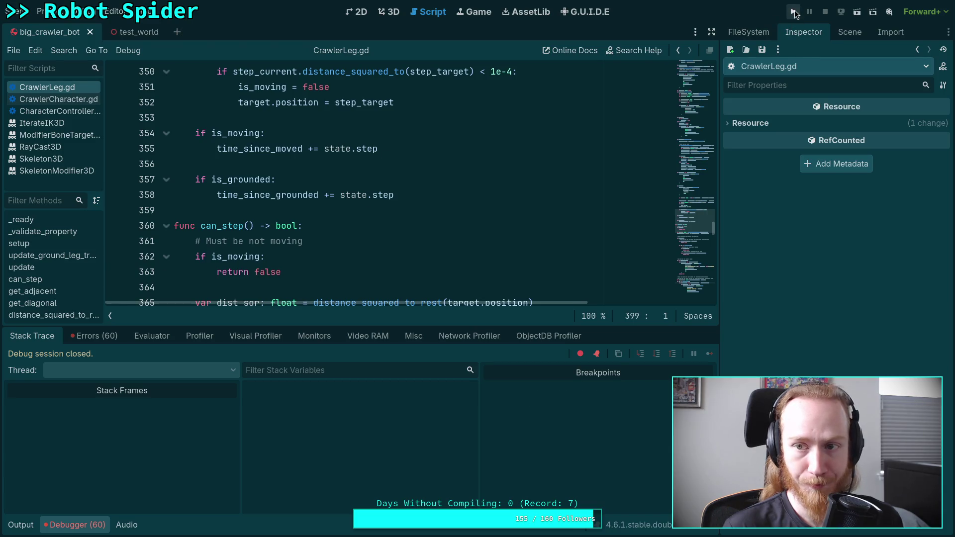
# Relaunch the spider game in single-tick mode and put the line 362 breakpoint back.
pyautogui.click(794, 11)
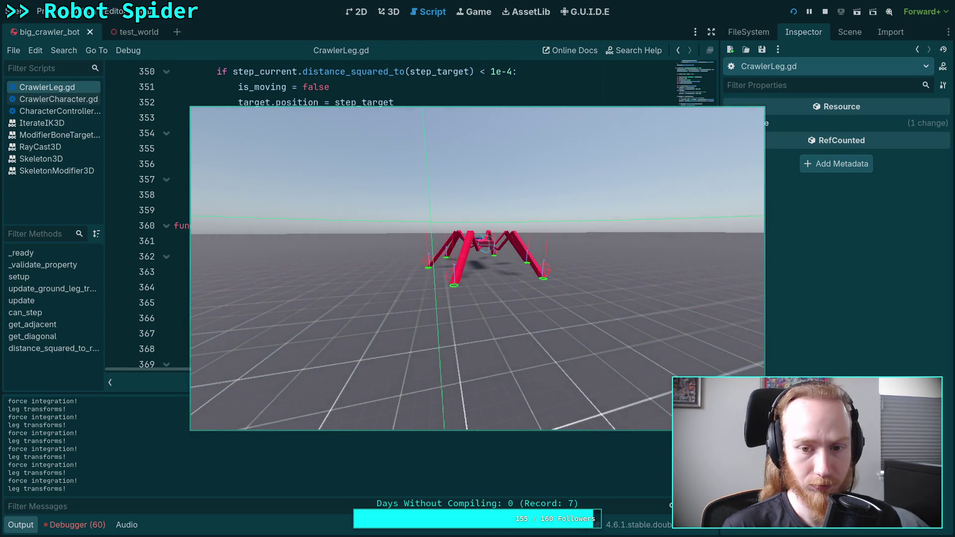
pyautogui.press('space')
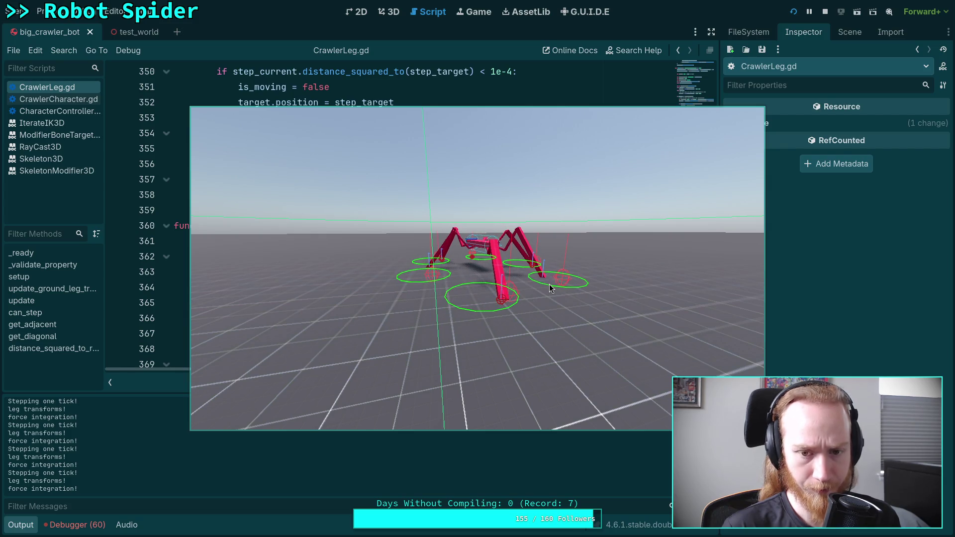
pyautogui.press('F8')
pyautogui.click(115, 257)
pyautogui.press('F5')
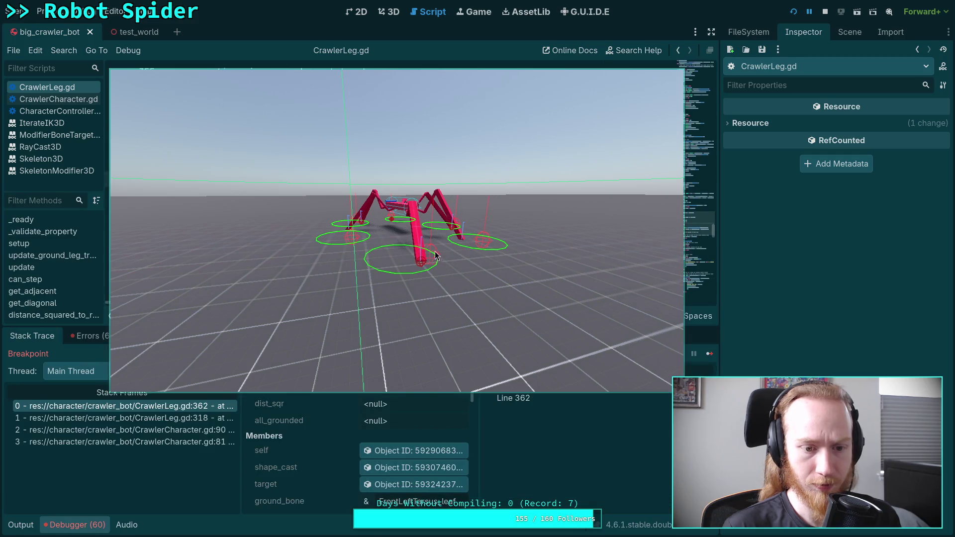
# Continue execution until the line 362 breakpoint hits again.
pyautogui.scroll(-10, 355, 429)
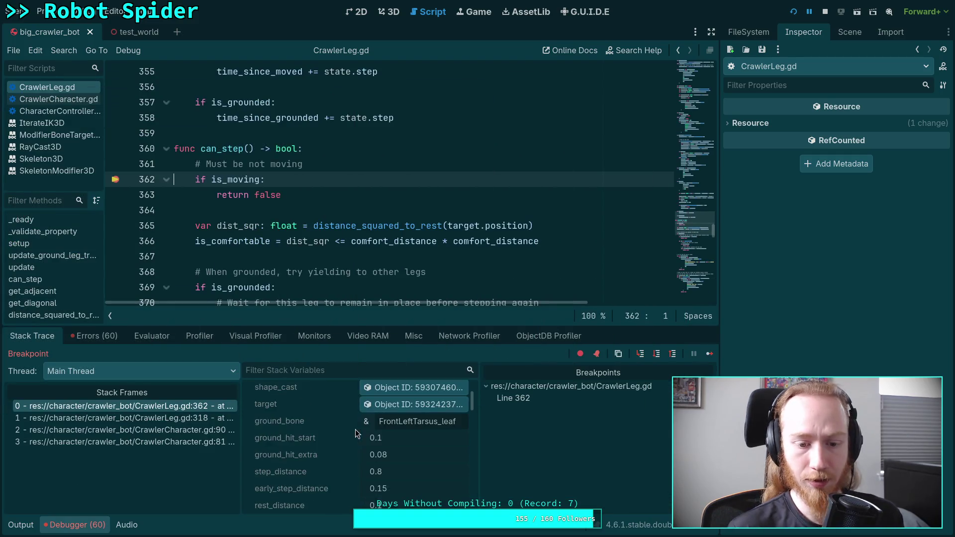
pyautogui.scroll(-5, 349, 434)
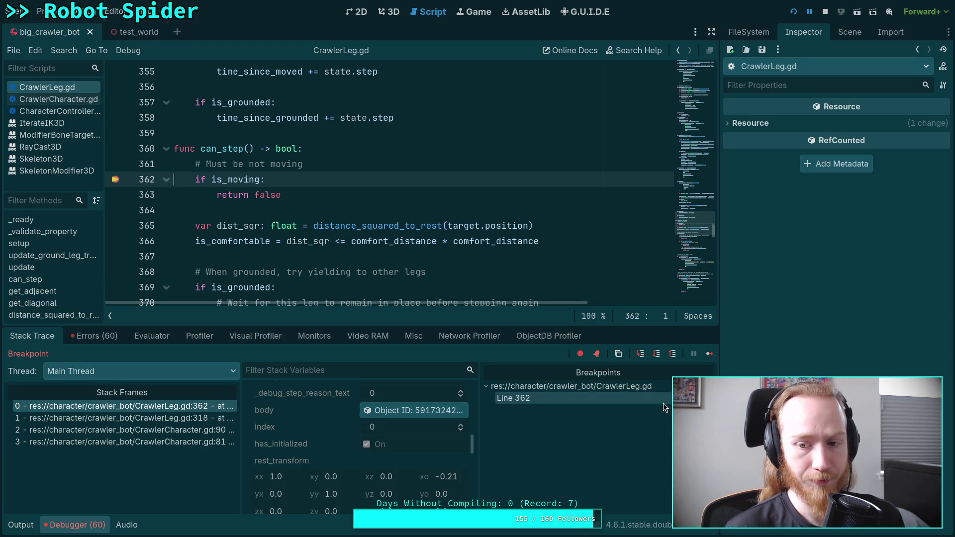
pyautogui.click(708, 356)
# Enlarge the Stack Variables panel and review grounded, not moving, time_since_grounded 3.3.
pyautogui.scroll(-10, 364, 434)
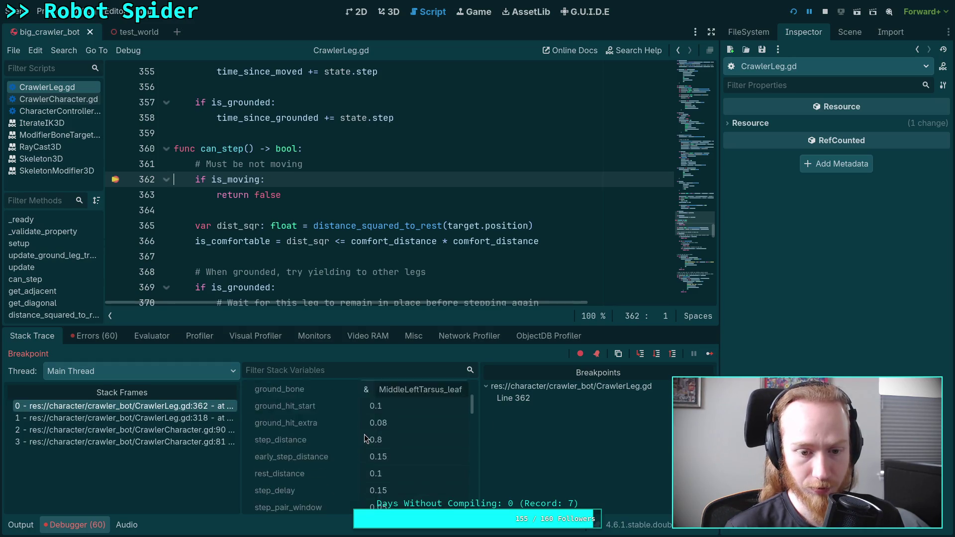
pyautogui.scroll(-1, 392, 433)
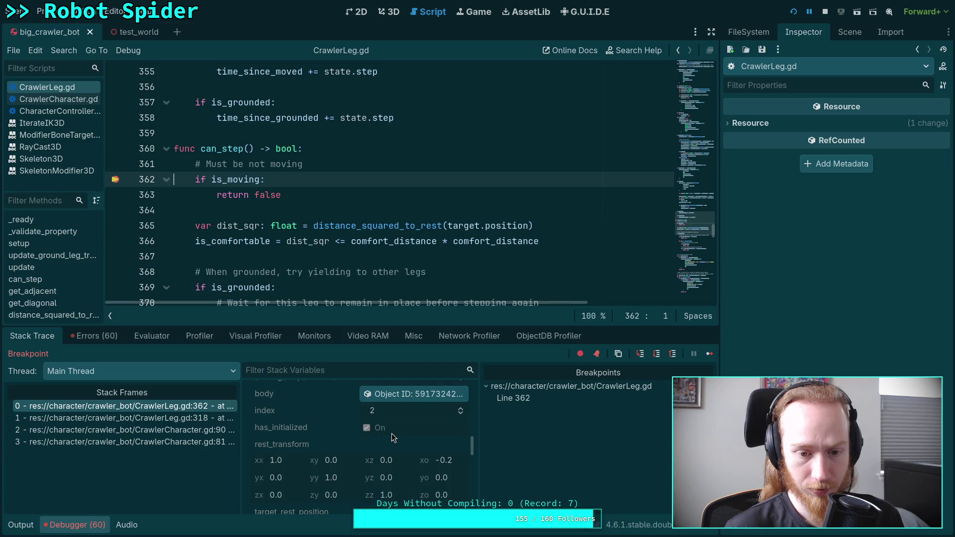
pyautogui.scroll(-1, 293, 219)
pyautogui.moveTo(294, 218)
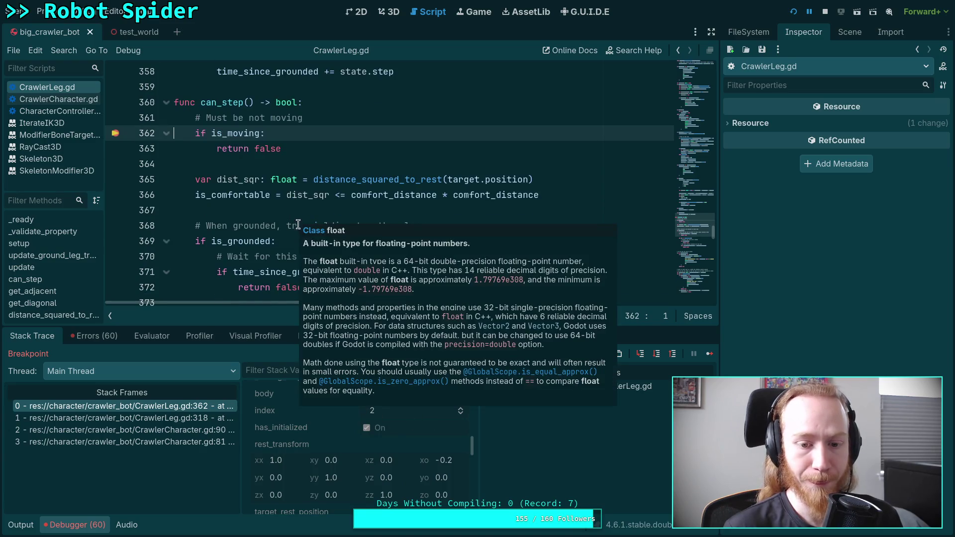
pyautogui.moveTo(310, 326); pyautogui.dragTo(309, 280)
pyautogui.scroll(-5, 330, 416)
pyautogui.scroll(10, 322, 413)
pyautogui.scroll(-8, 321, 413)
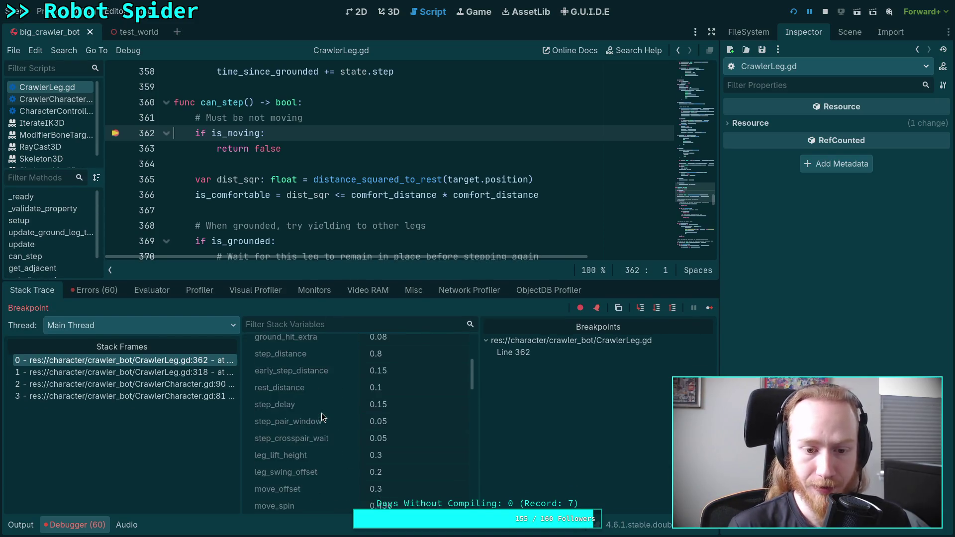
pyautogui.scroll(-2, 322, 417)
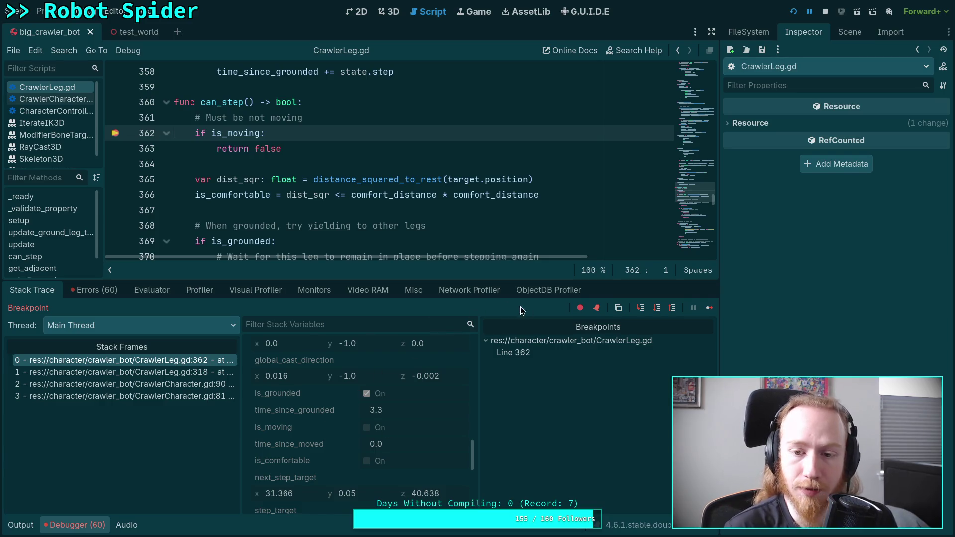
# Step over from line 362 to the is_grounded check on line 369, reviewing the variables.
pyautogui.click(656, 308)
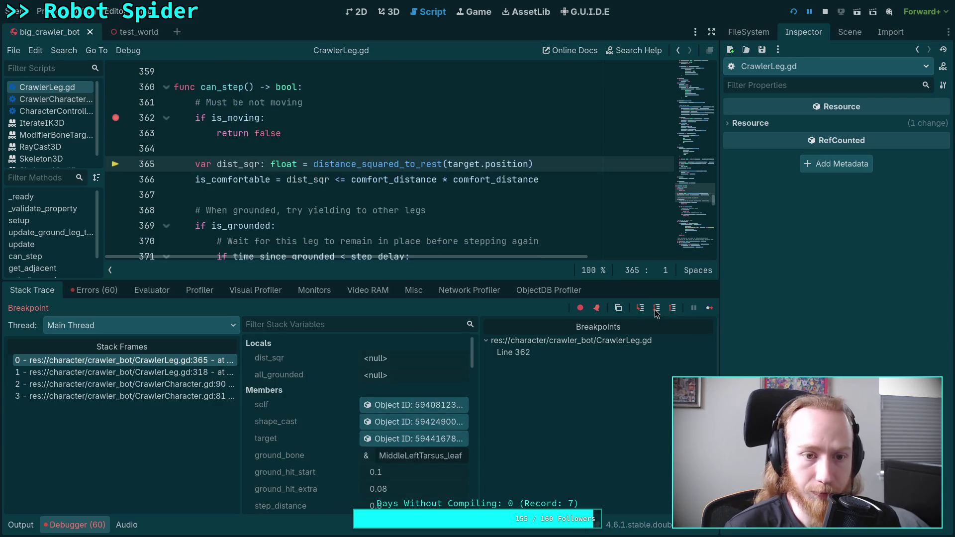
pyautogui.click(656, 308)
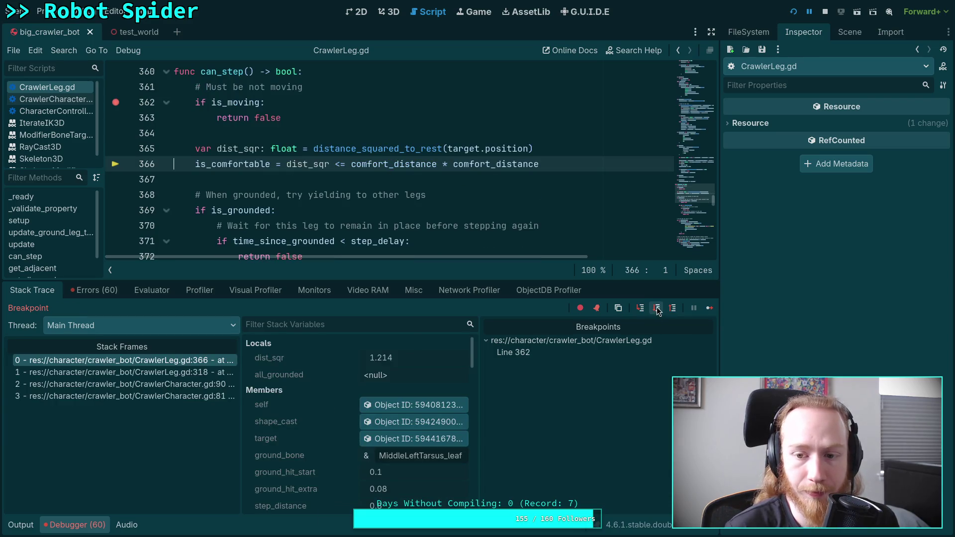
pyautogui.click(656, 308)
pyautogui.scroll(-10, 322, 402)
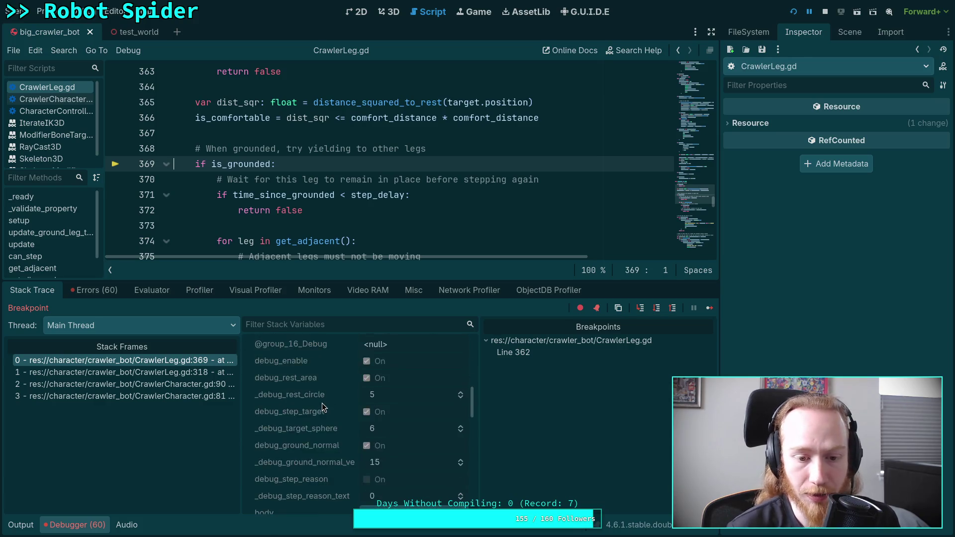
pyautogui.scroll(-8, 321, 402)
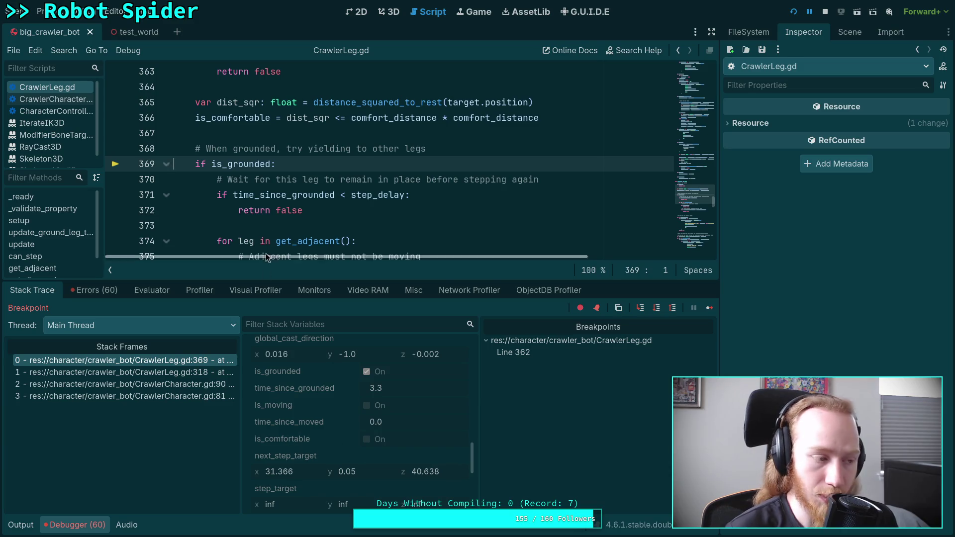
pyautogui.scroll(-1, 348, 188)
pyautogui.scroll(-2, 348, 188)
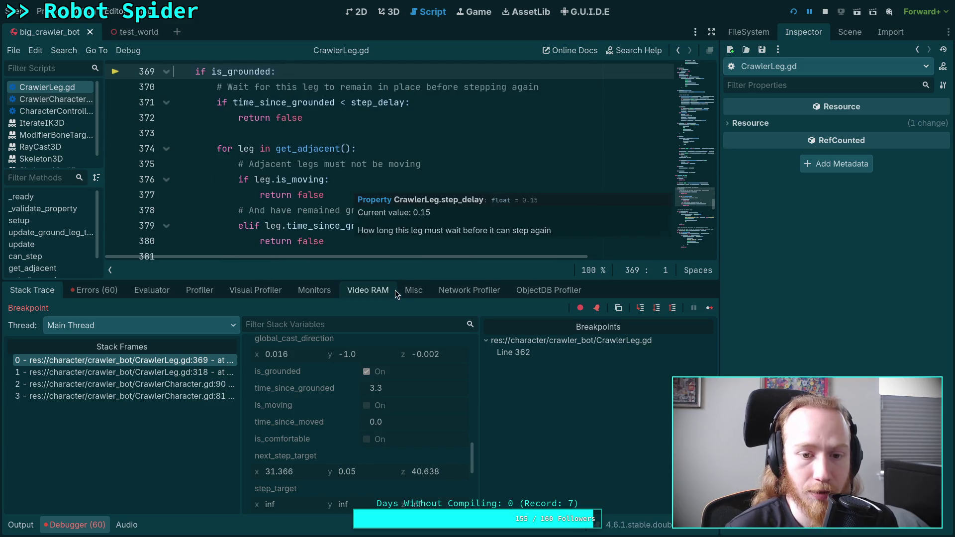
pyautogui.moveTo(397, 282); pyautogui.dragTo(397, 304)
pyautogui.scroll(1, 387, 263)
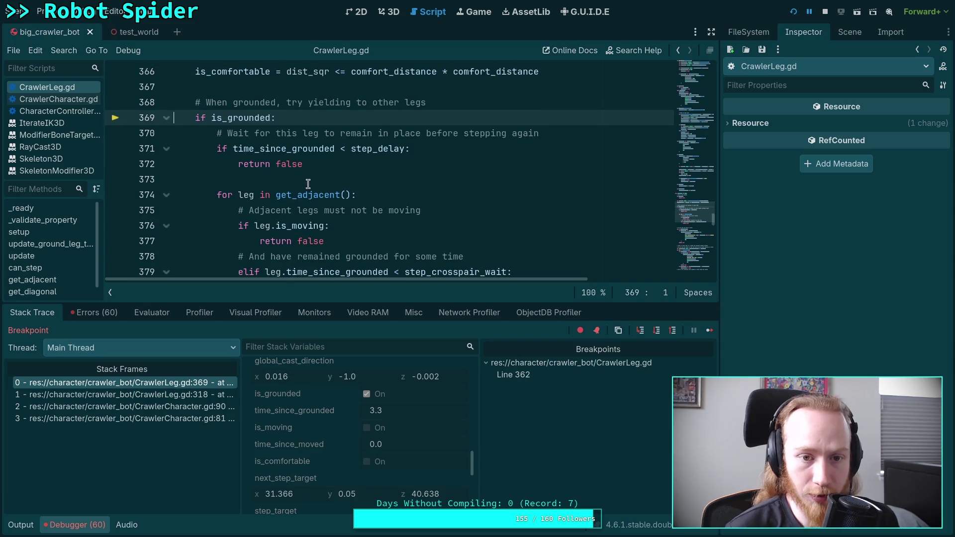
pyautogui.scroll(-1, 694, 211)
pyautogui.scroll(1, 694, 210)
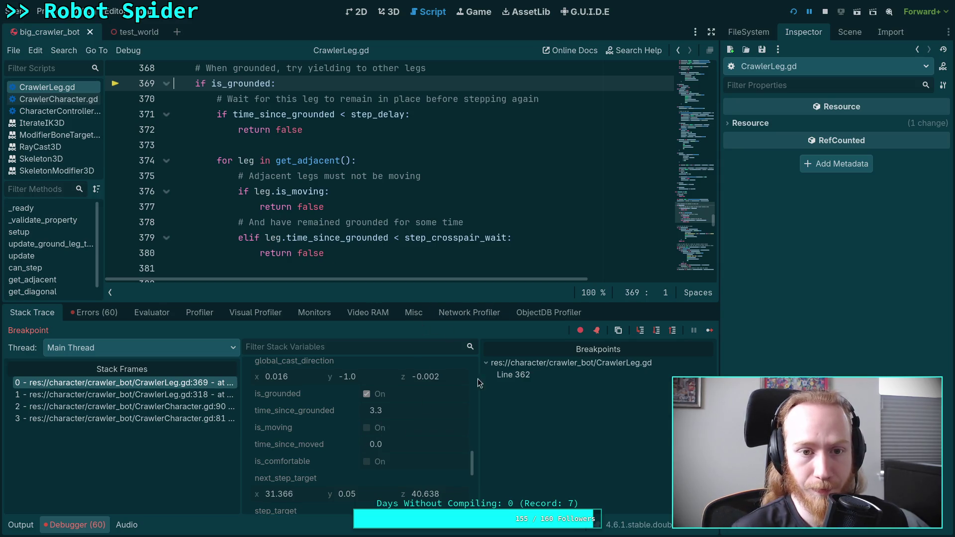
# Step into the adjacent-legs loop and inspect the adjacent leg in the Inspector.
pyautogui.click(657, 332)
pyautogui.click(657, 331)
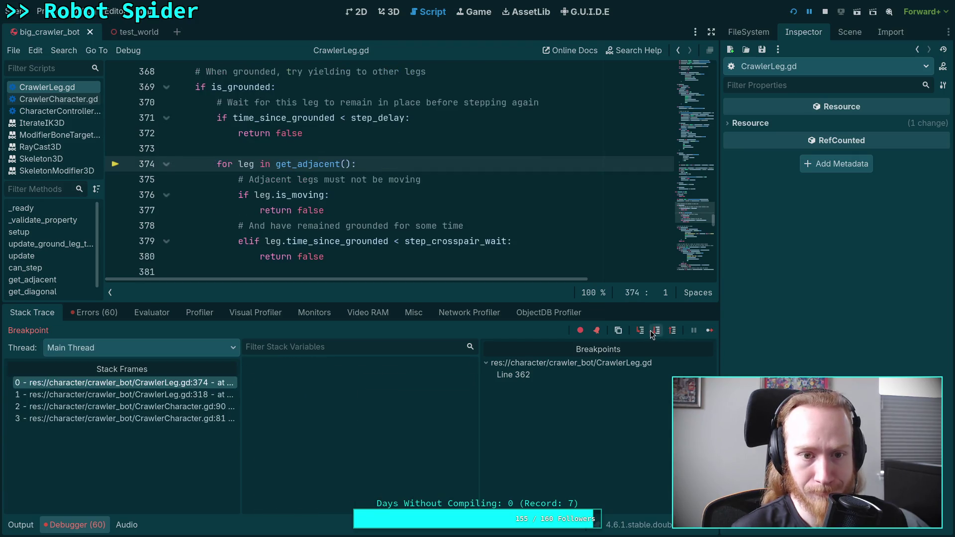
pyautogui.click(657, 332)
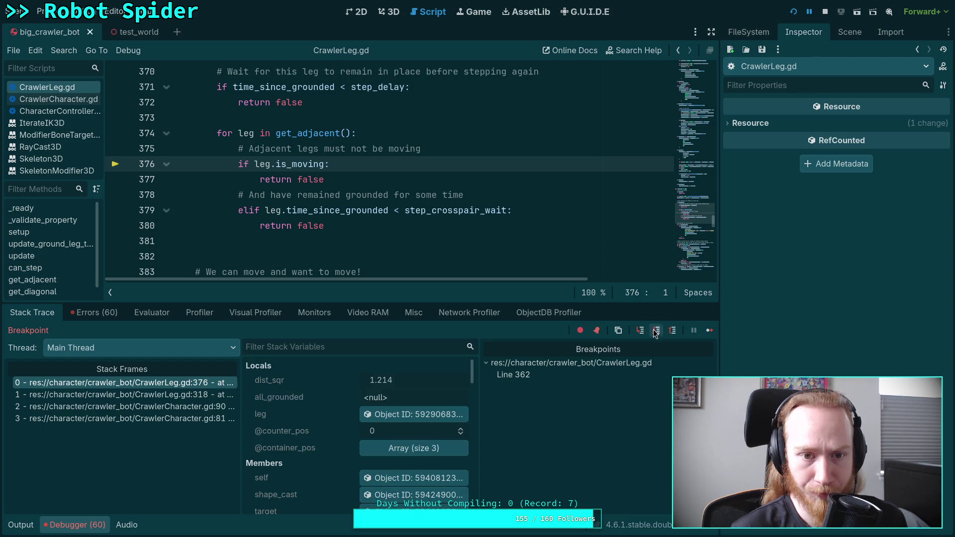
pyautogui.click(397, 415)
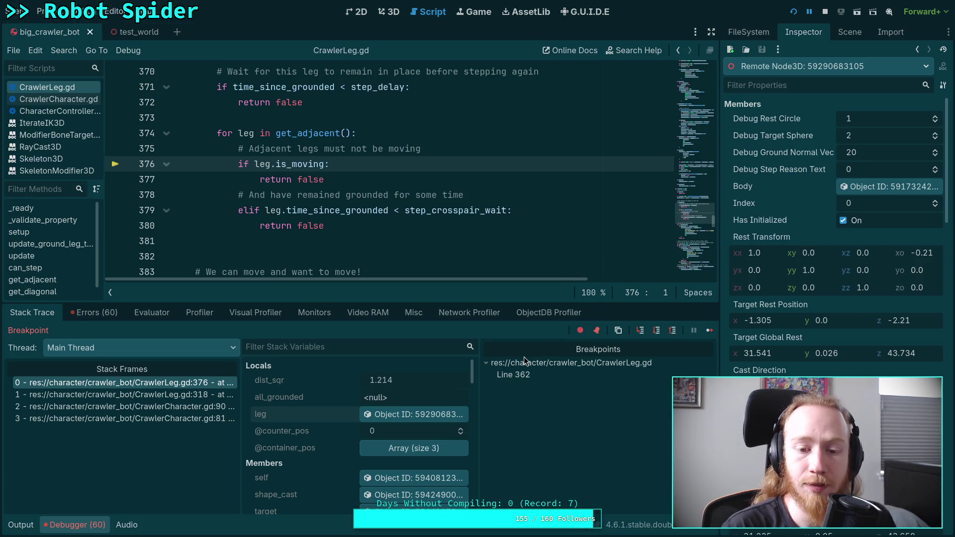
pyautogui.scroll(-5, 776, 323)
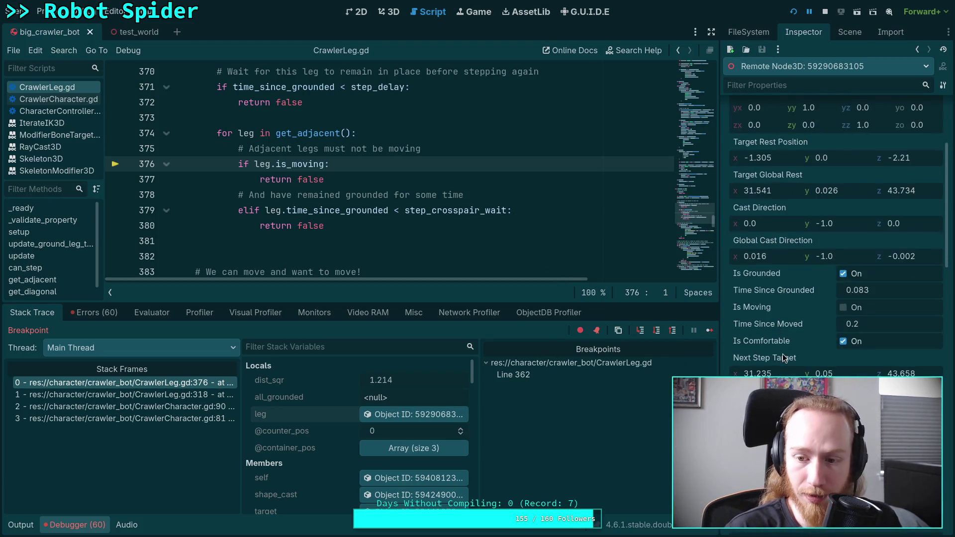
# Advance to the next adjacent leg, index 4, and inspect its live properties.
pyautogui.click(657, 334)
pyautogui.scroll(-3, 305, 442)
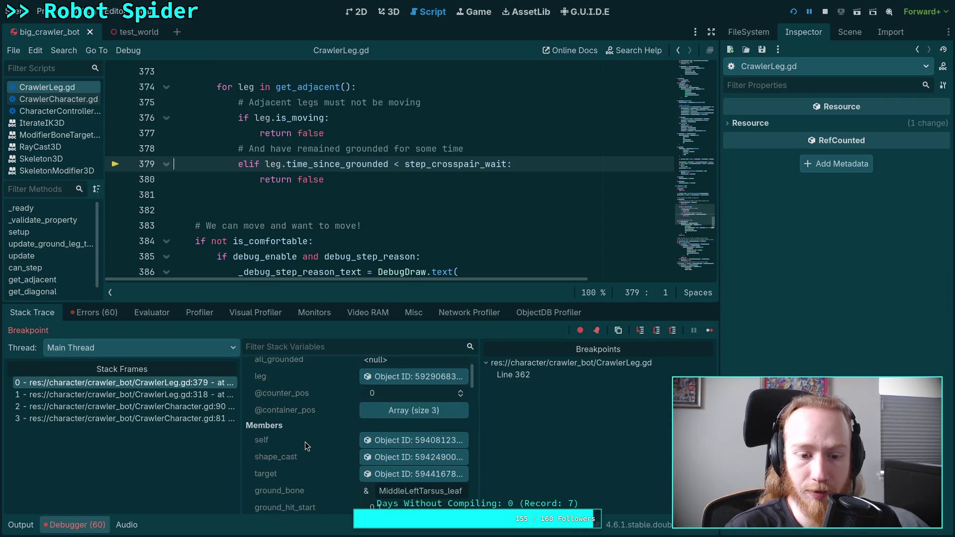
pyautogui.scroll(-6, 313, 441)
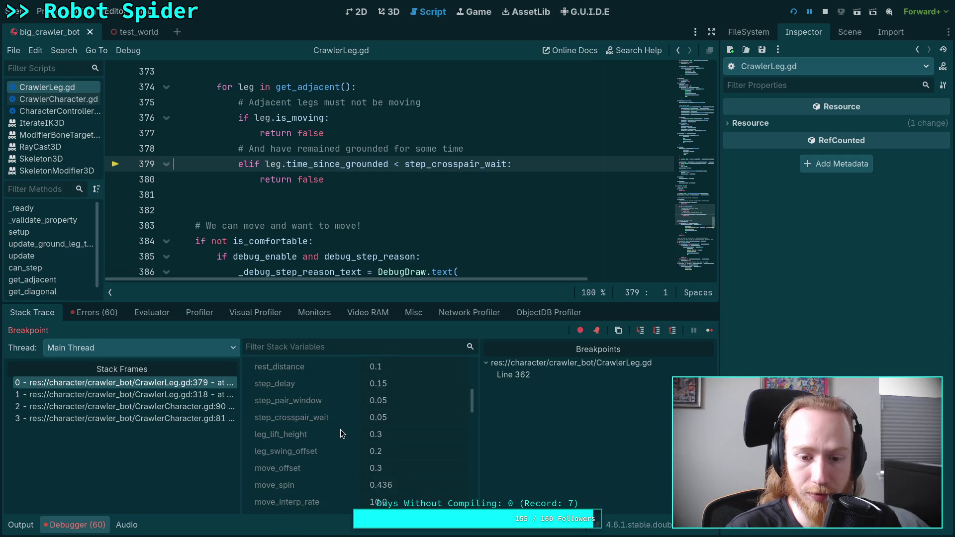
pyautogui.scroll(8, 340, 430)
pyautogui.click(393, 377)
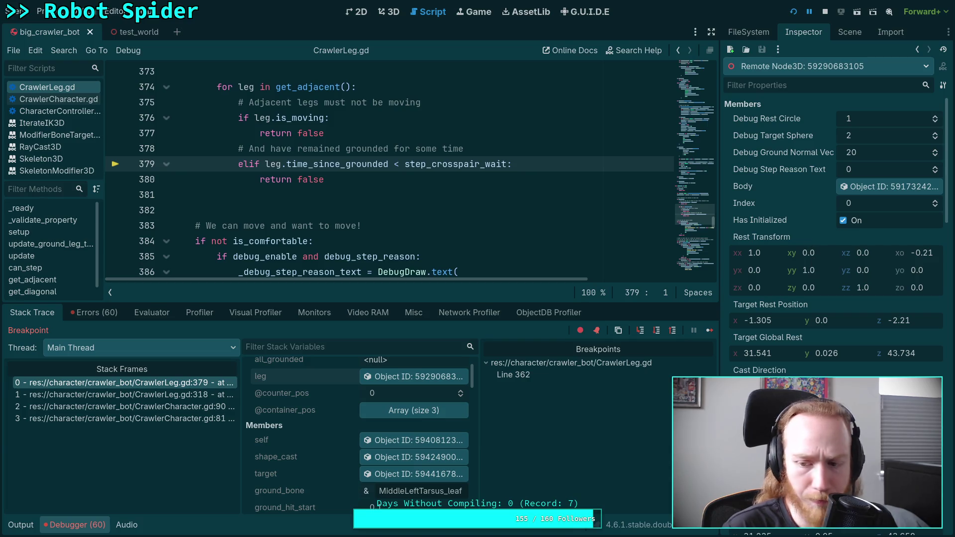
pyautogui.click(656, 331)
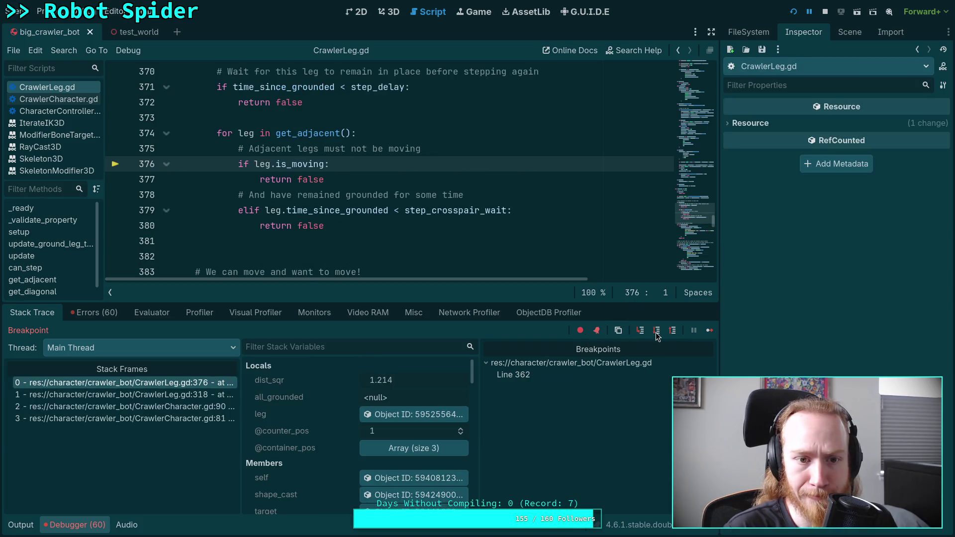
pyautogui.click(404, 414)
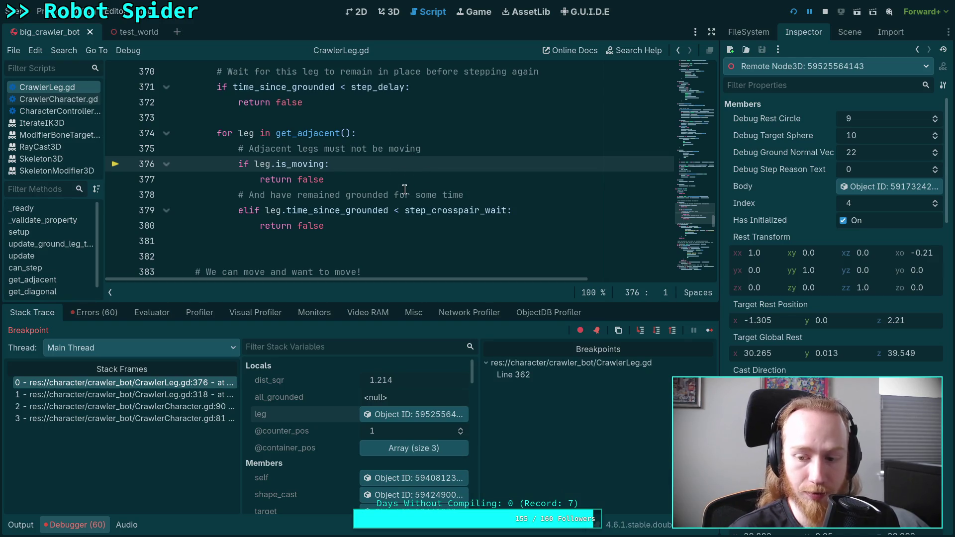
pyautogui.scroll(8, 404, 189)
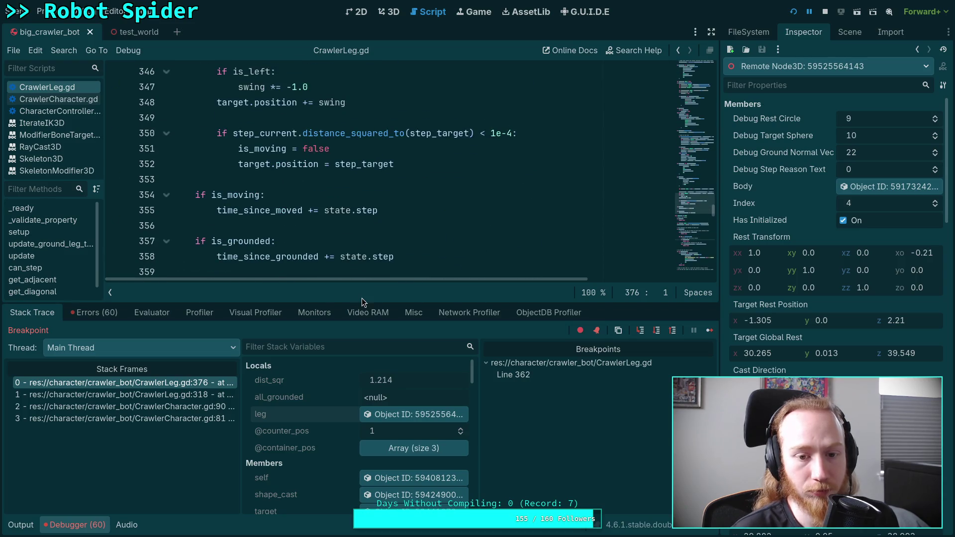
# Enlarge the code editor and cycle through time_since_grounded search matches back to line 293.
pyautogui.moveTo(360, 302); pyautogui.dragTo(354, 357)
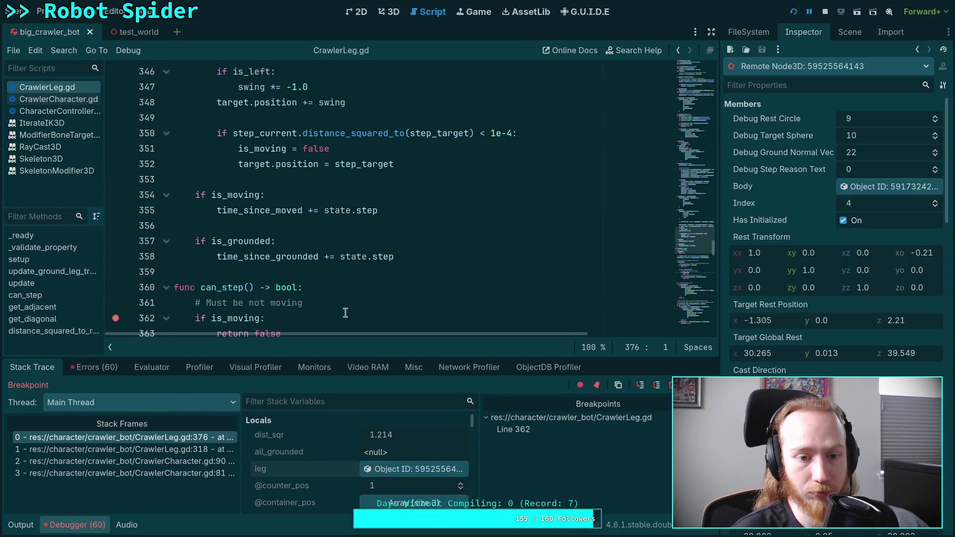
pyautogui.doubleClick(238, 251)
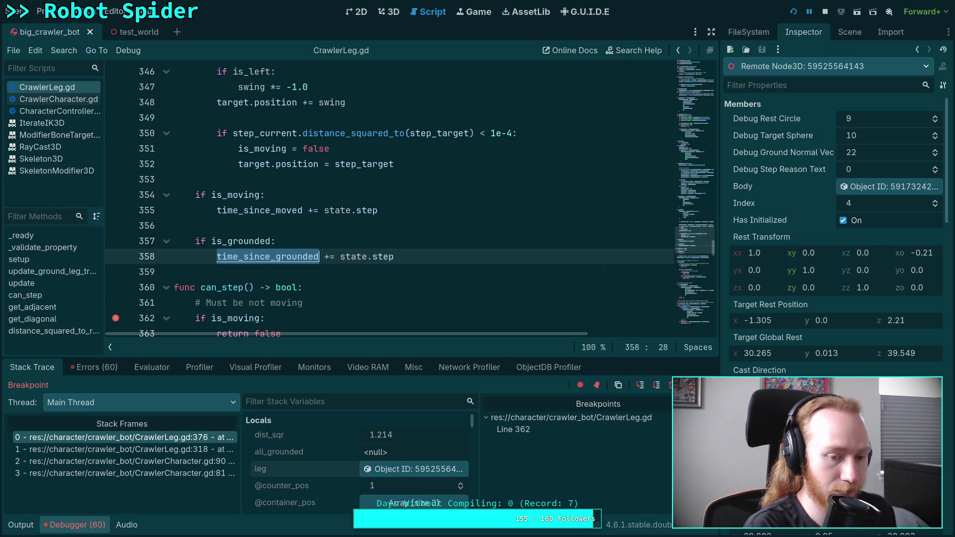
pyautogui.hotkey('ctrl', 'f')
pyautogui.click(558, 347)
pyautogui.click(558, 346)
pyautogui.click(559, 346)
pyautogui.click(559, 347)
pyautogui.click(559, 347)
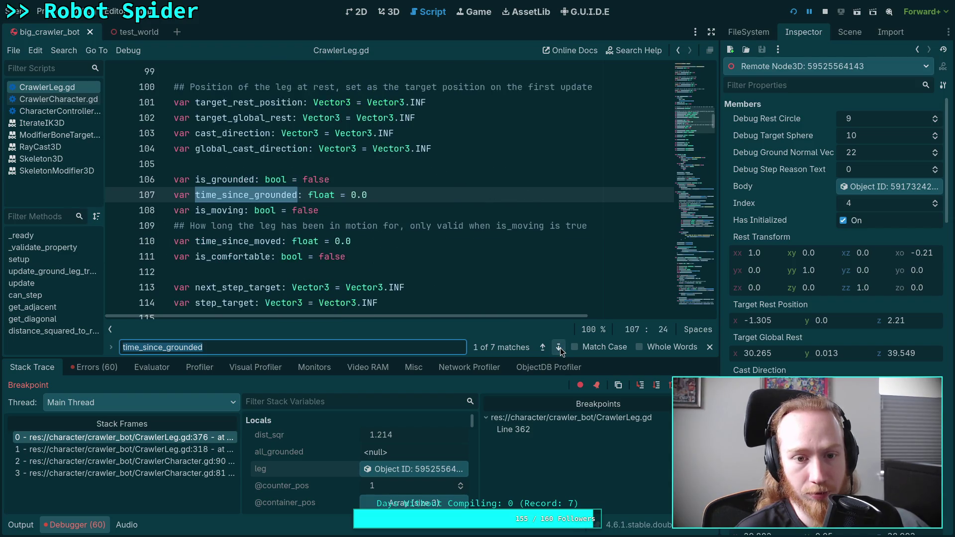
pyautogui.click(559, 347)
pyautogui.click(559, 347)
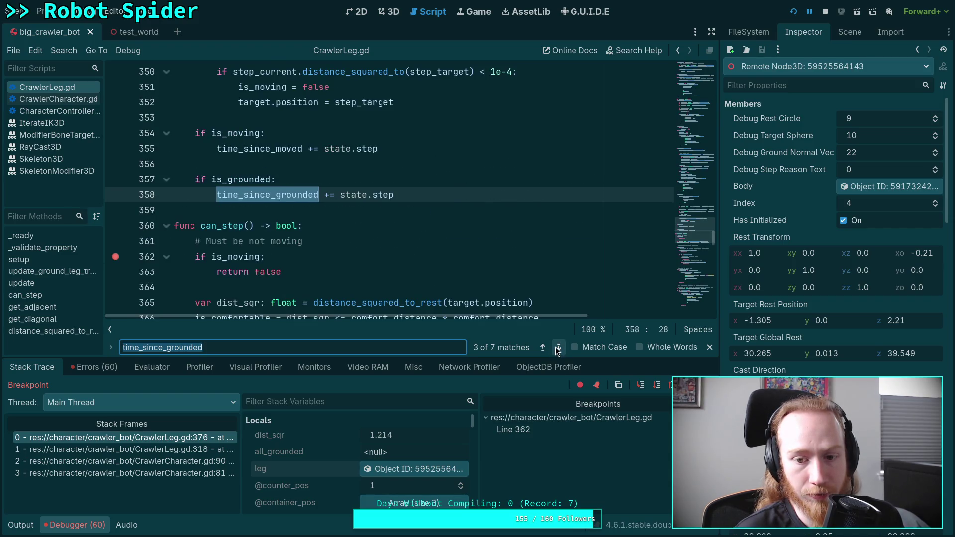
pyautogui.click(542, 347)
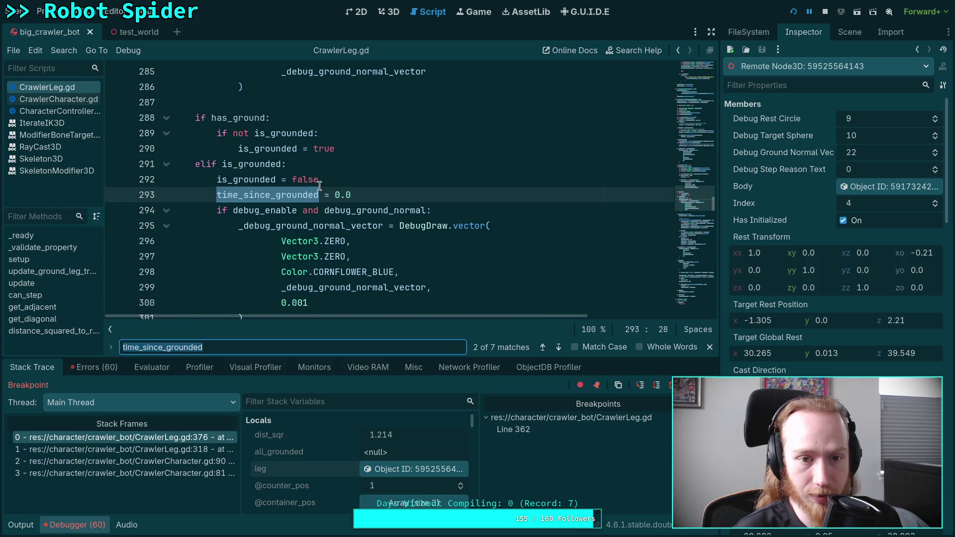
# Review the has_ground / is_grounded block around lines 279–300 and select the line 293 reset.
pyautogui.scroll(-1, 284, 167)
pyautogui.scroll(1, 265, 133)
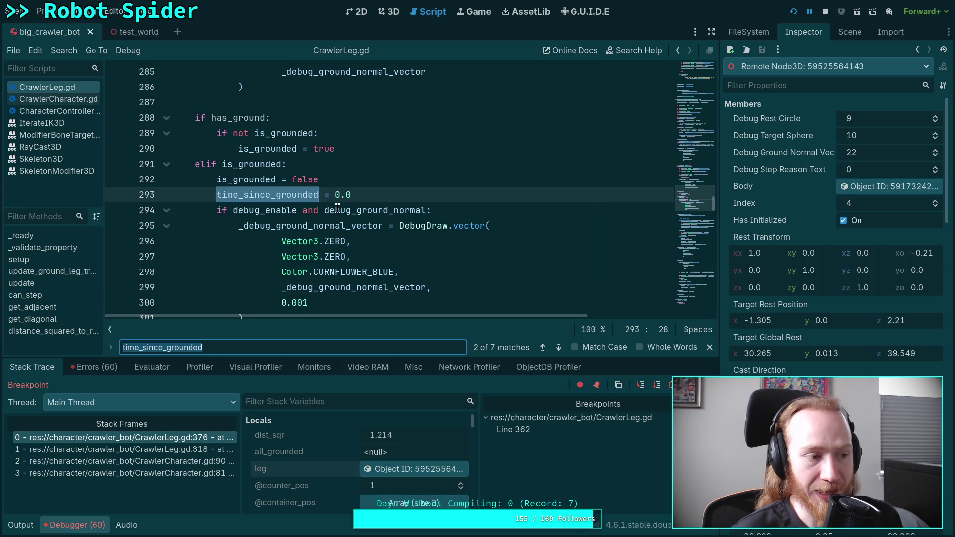
pyautogui.moveTo(337, 209)
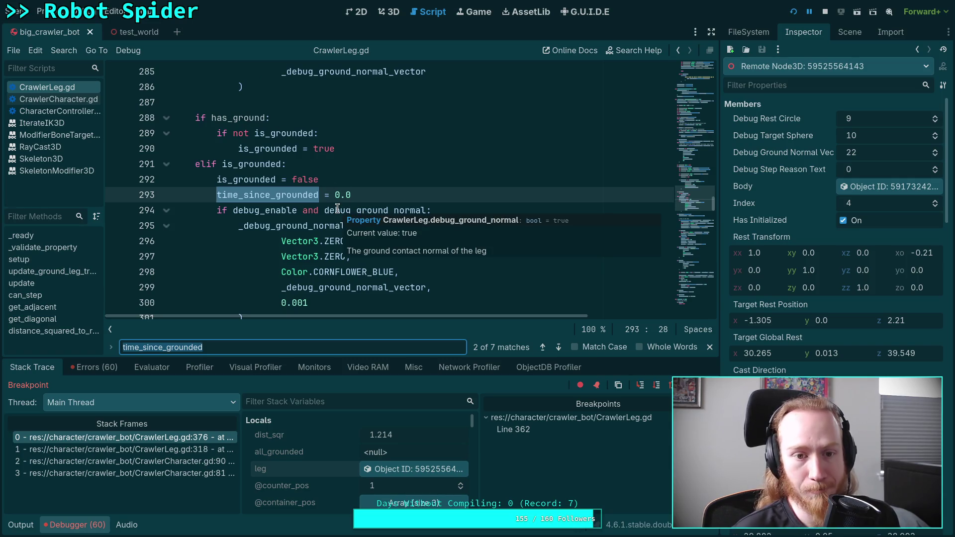
pyautogui.scroll(-2, 275, 190)
pyautogui.scroll(1, 367, 222)
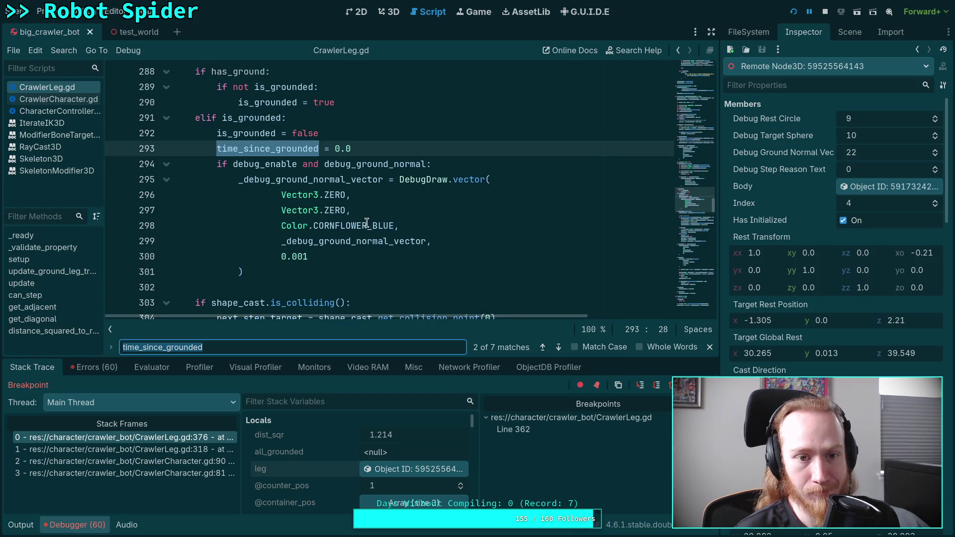
pyautogui.click(266, 119)
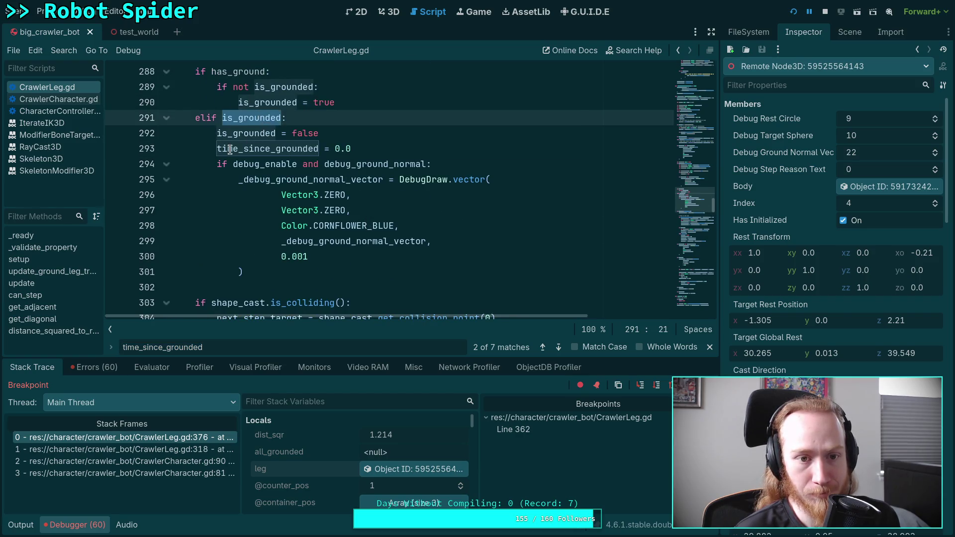
pyautogui.doubleClick(259, 153)
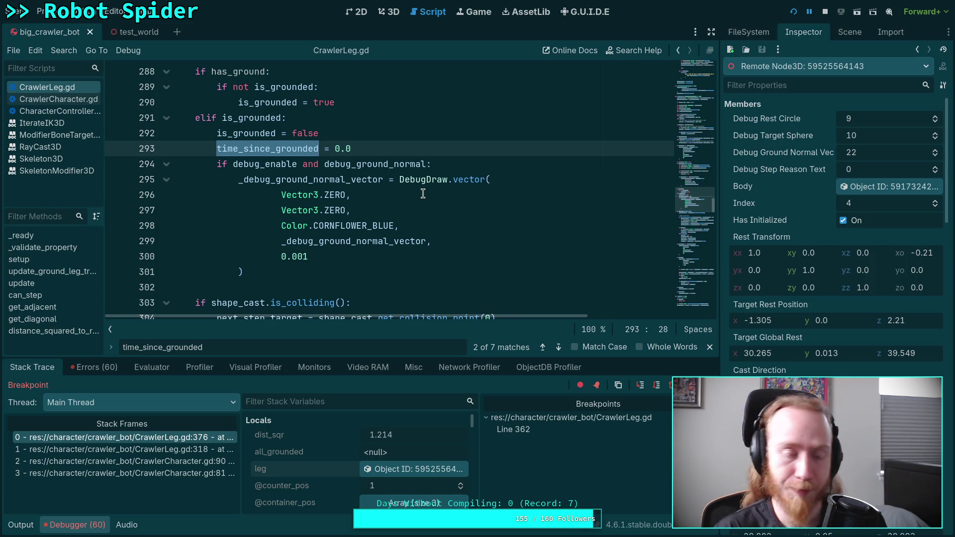
pyautogui.scroll(3, 345, 205)
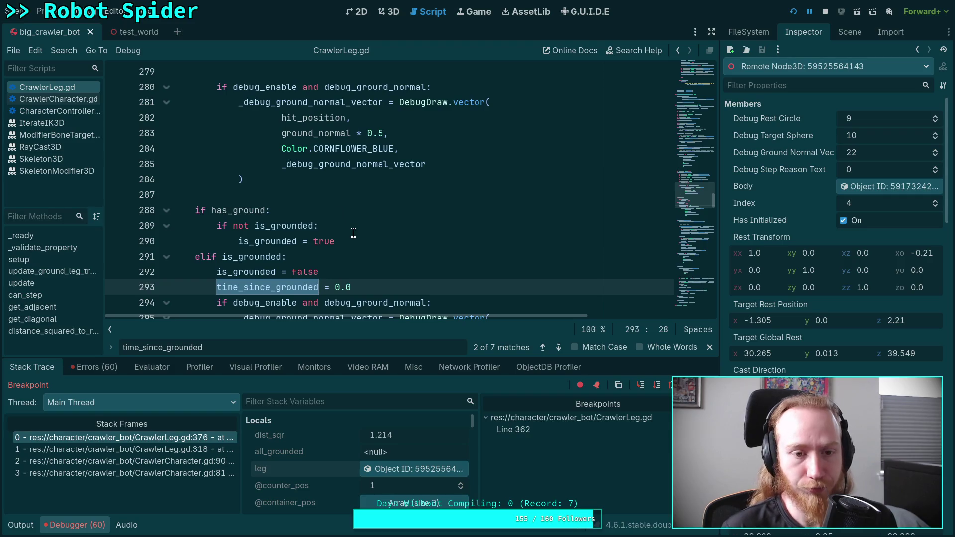
pyautogui.scroll(-2, 354, 229)
pyautogui.scroll(-1, 348, 222)
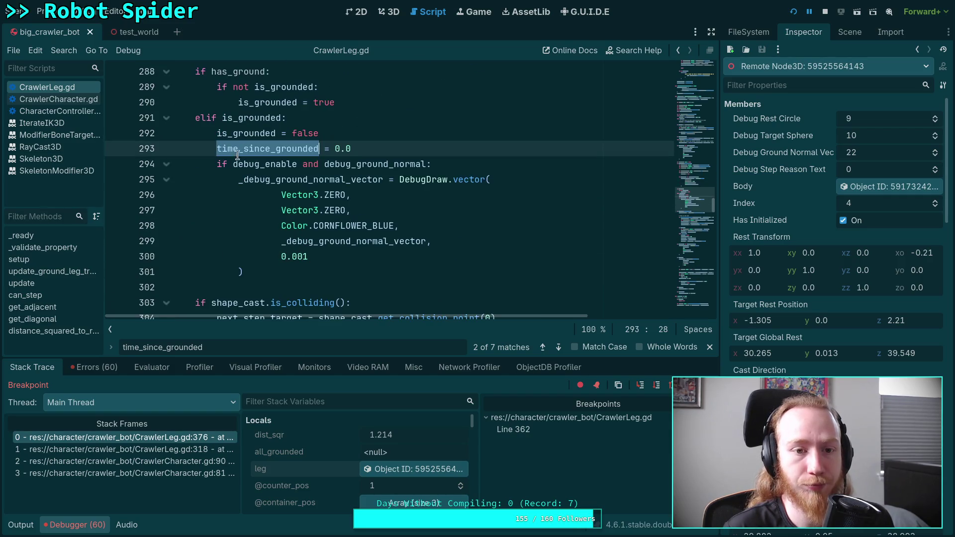
# Search the script for is_grounded from line 292 and step through its matches.
pyautogui.doubleClick(256, 133)
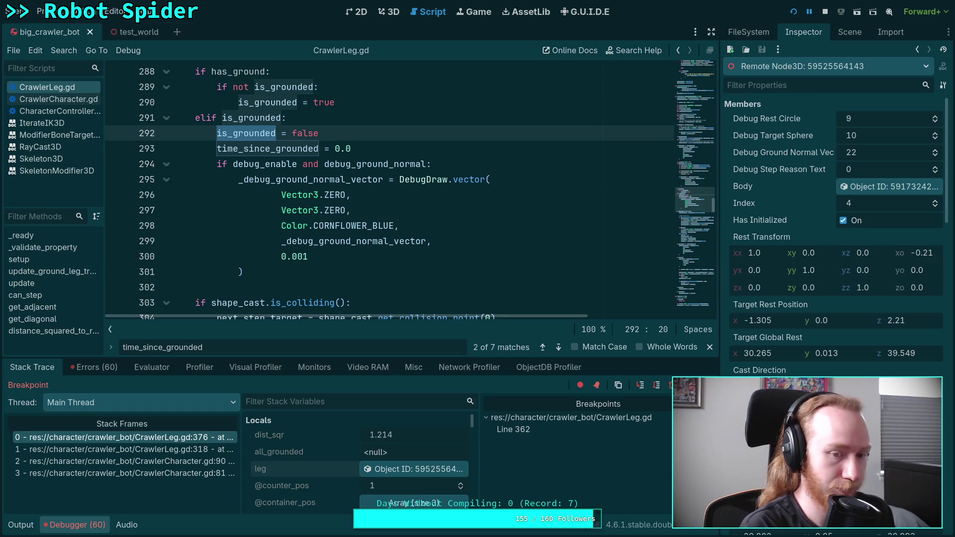
pyautogui.hotkey('ctrl', 'f')
pyautogui.click(558, 347)
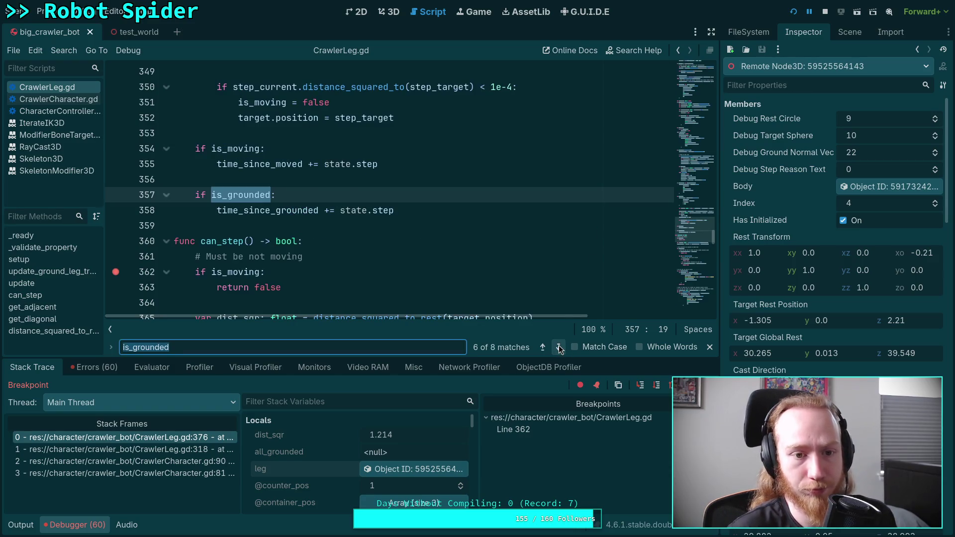
pyautogui.click(558, 348)
pyautogui.click(558, 347)
pyautogui.click(559, 347)
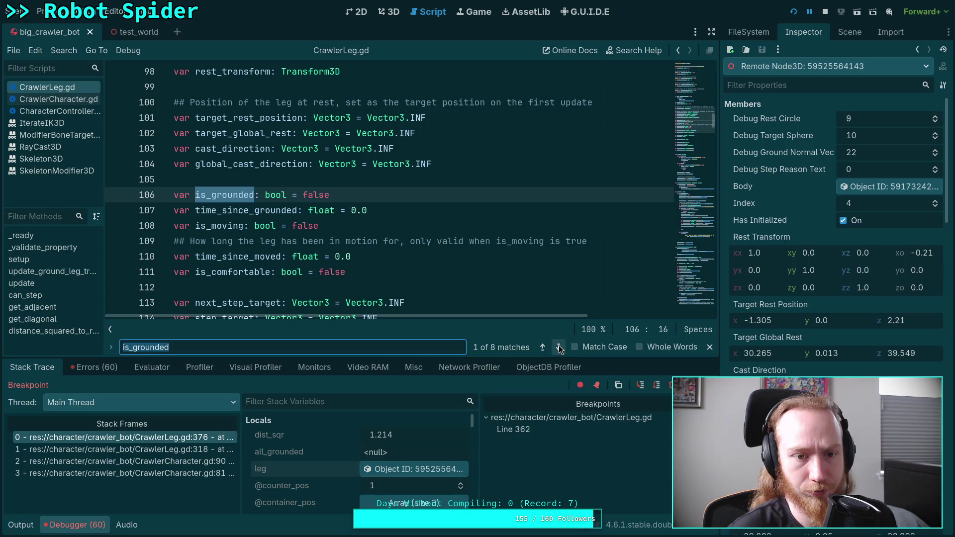
pyautogui.click(558, 347)
pyautogui.click(559, 347)
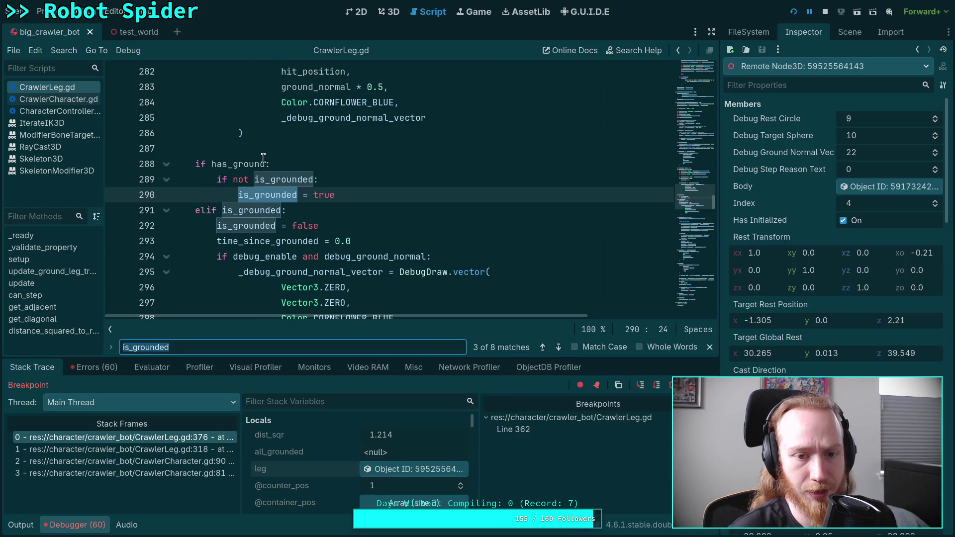
# Continue to where is_grounded is set false and the time_since_moved reset to 0.0.
pyautogui.scroll(-1, 326, 199)
pyautogui.scroll(-3, 330, 204)
pyautogui.scroll(2, 317, 211)
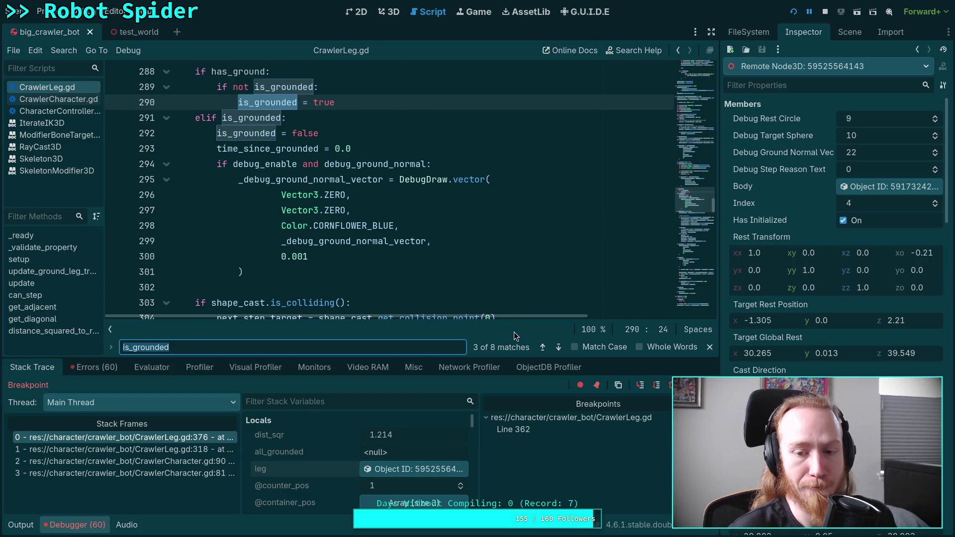
pyautogui.click(558, 347)
pyautogui.click(559, 347)
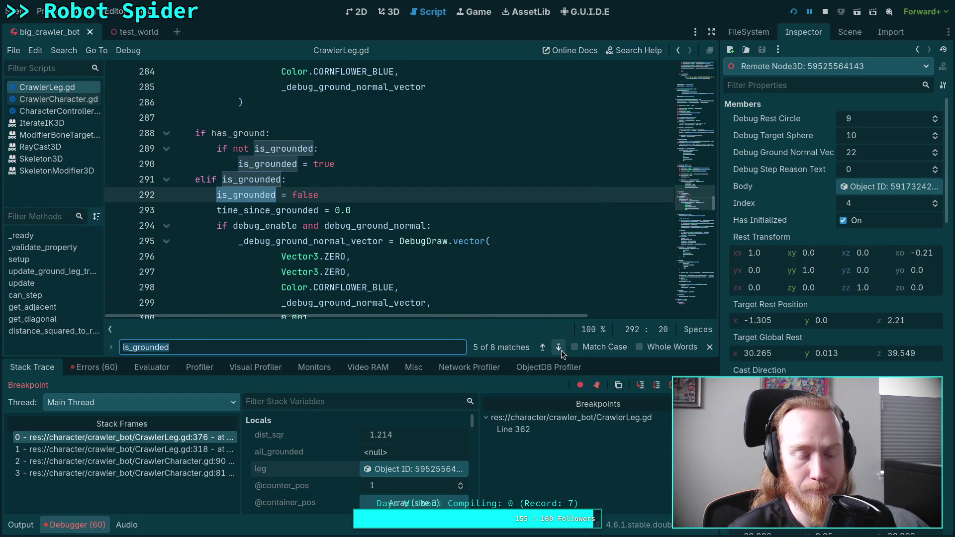
pyautogui.scroll(-2, 434, 244)
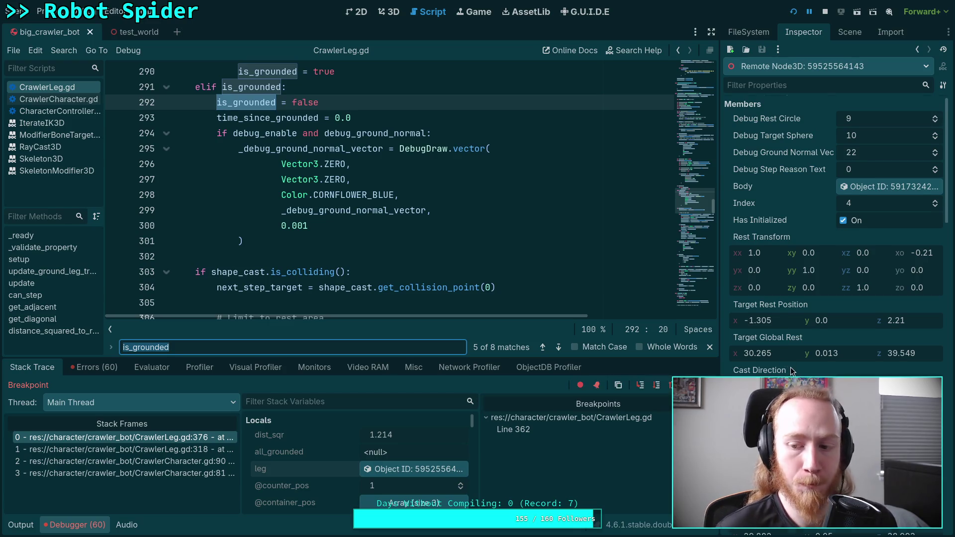
pyautogui.scroll(-2, 796, 371)
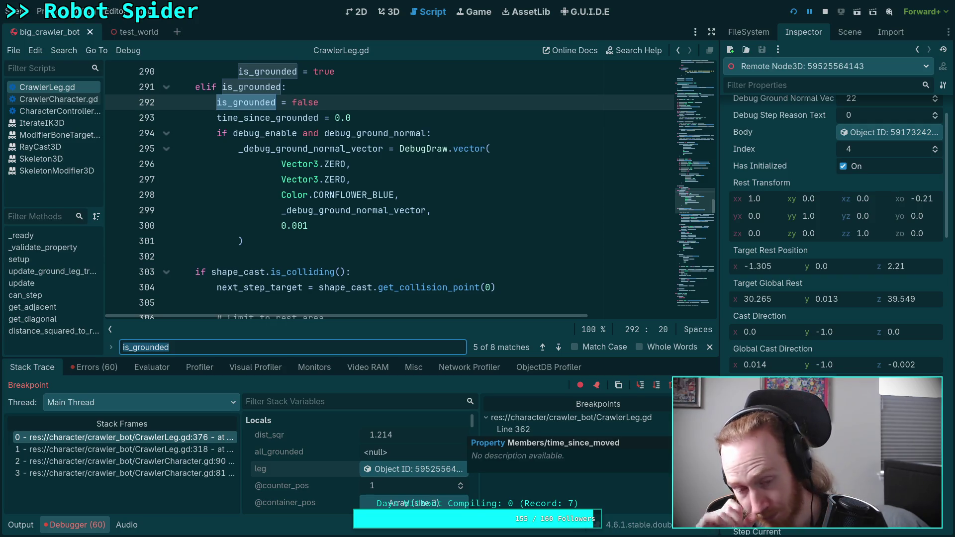
pyautogui.hotkey('ctrl', 'f')
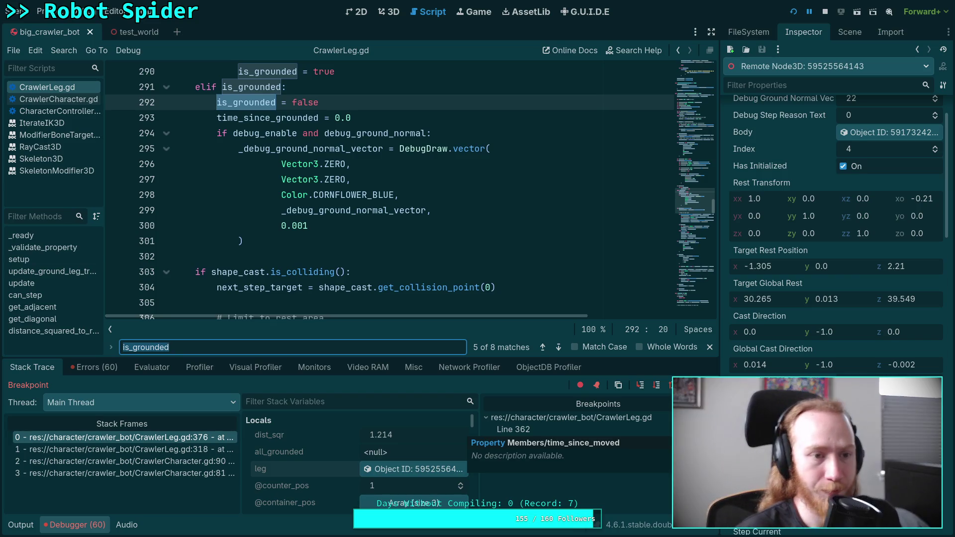
pyautogui.scroll(-20, 337, 251)
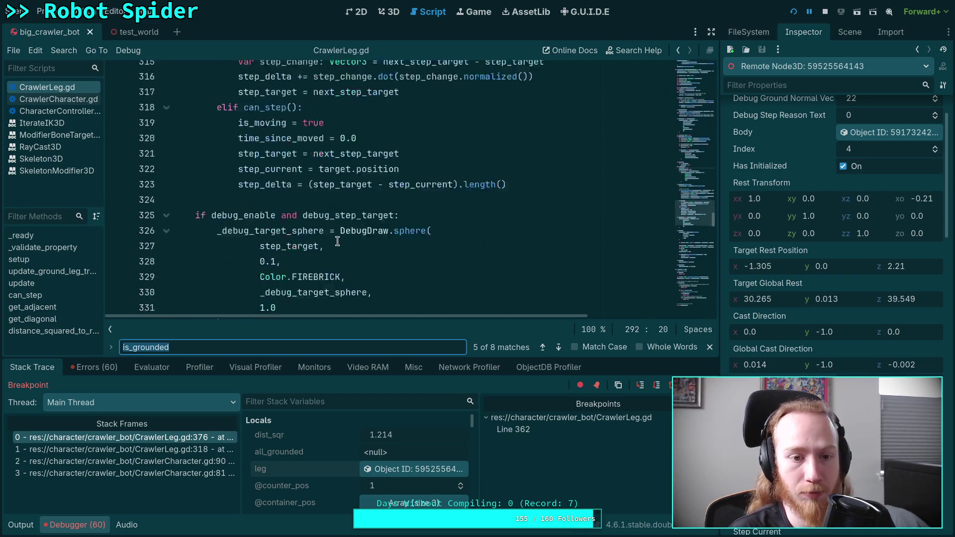
# Check time_since_grounded, step to the grounded-time check, and inspect the adjacent leg object.
pyautogui.scroll(1, 337, 241)
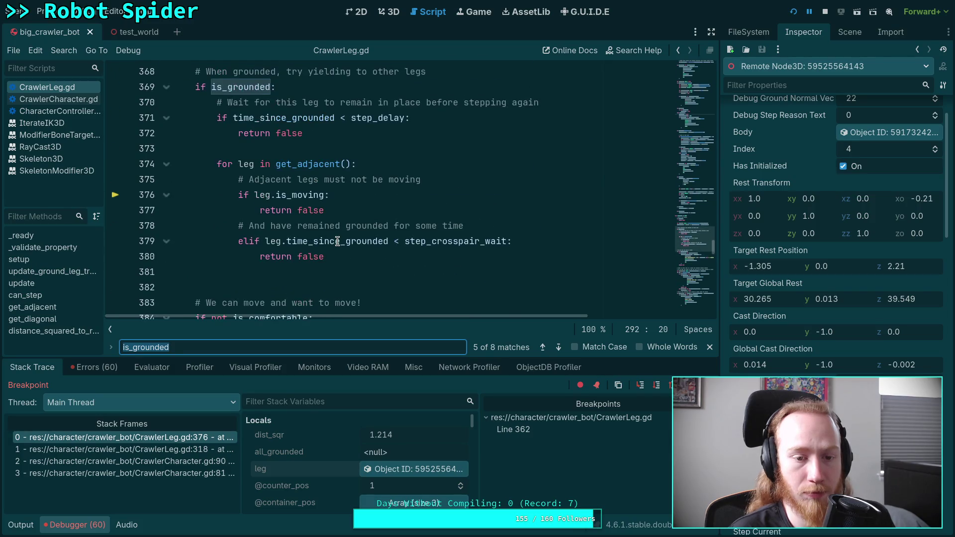
pyautogui.moveTo(342, 241)
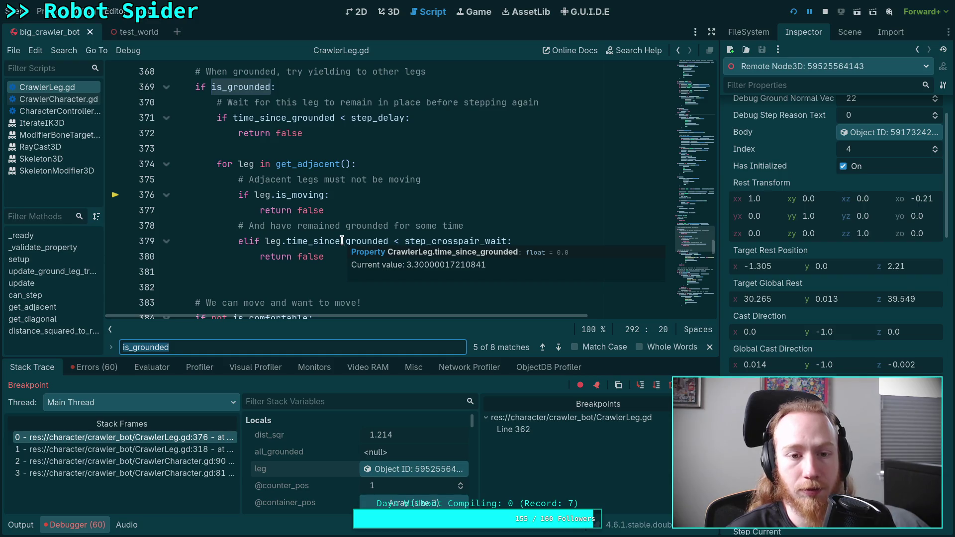
pyautogui.click(307, 199)
pyautogui.click(653, 386)
pyautogui.moveTo(326, 196)
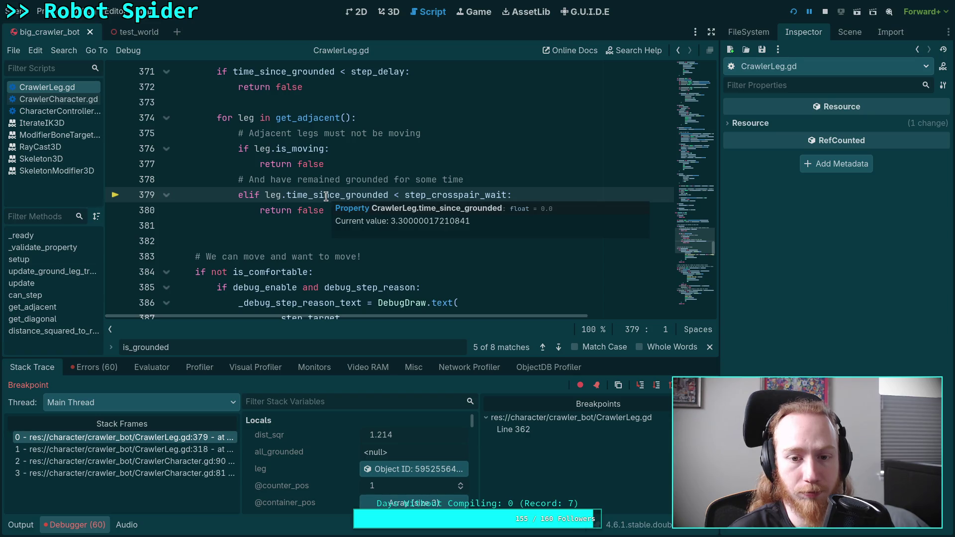
pyautogui.click(398, 468)
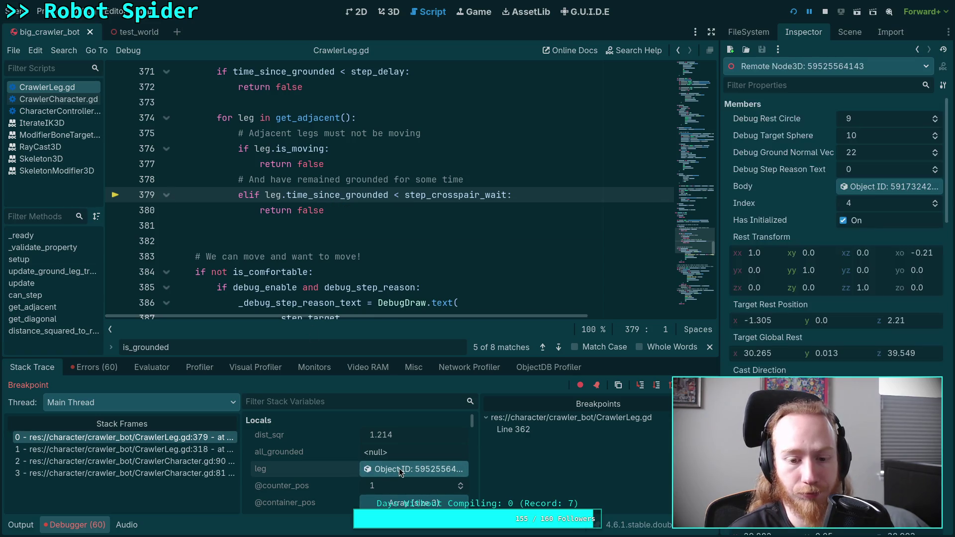
pyautogui.scroll(-2, 836, 224)
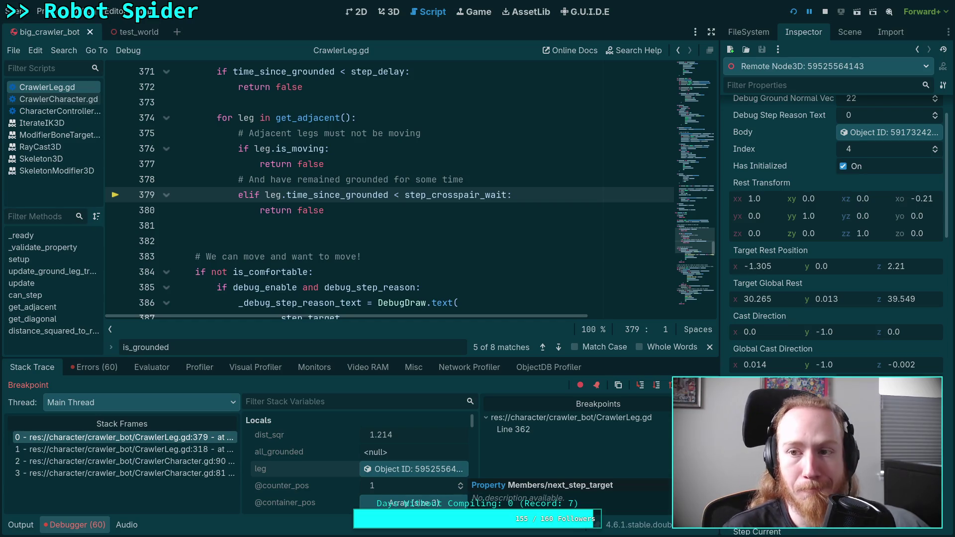
# Stop the debug session, relaunch the spider scene twice, and close it.
pyautogui.click(825, 12)
pyautogui.click(794, 11)
pyautogui.click(825, 11)
pyautogui.click(796, 14)
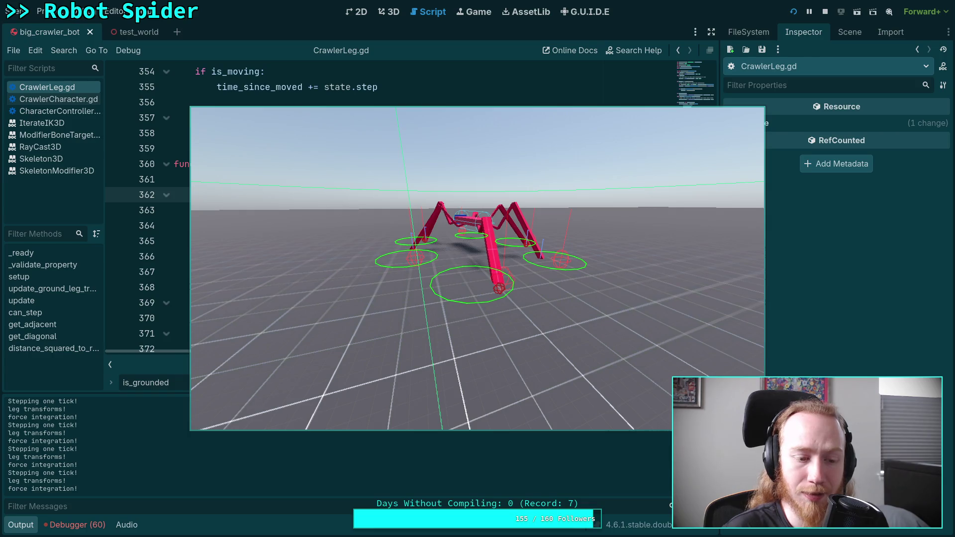
pyautogui.click(825, 11)
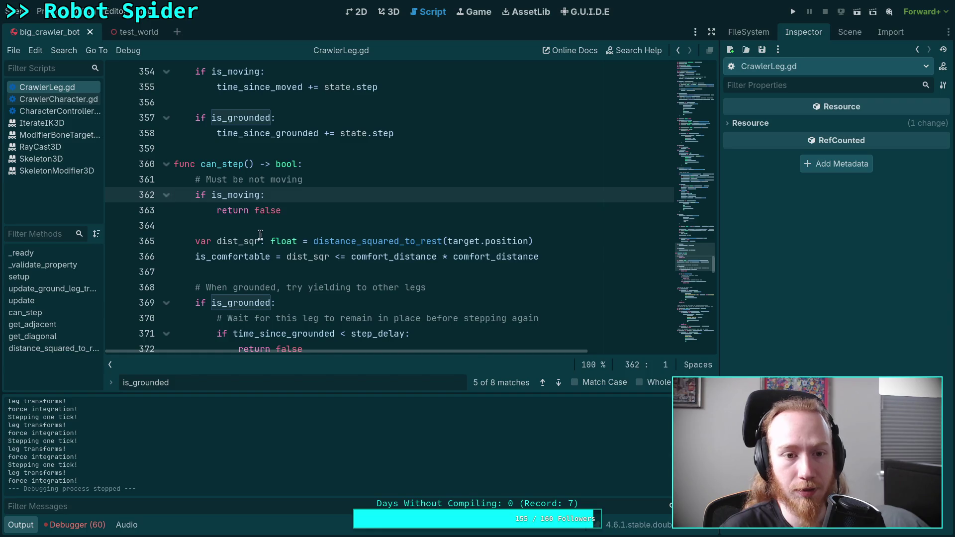
# Rerun the spider scene and advance the simulation one tick.
pyautogui.scroll(2, 259, 235)
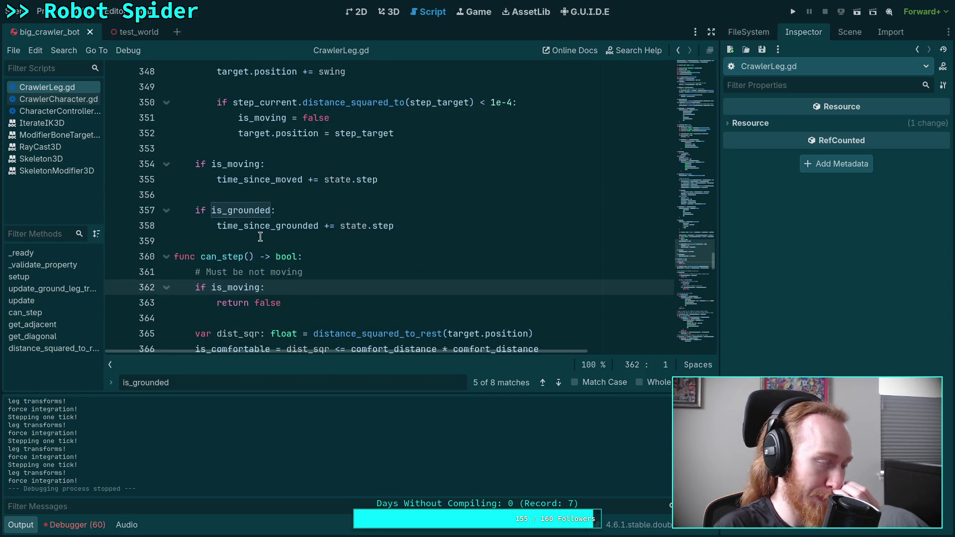
pyautogui.click(792, 14)
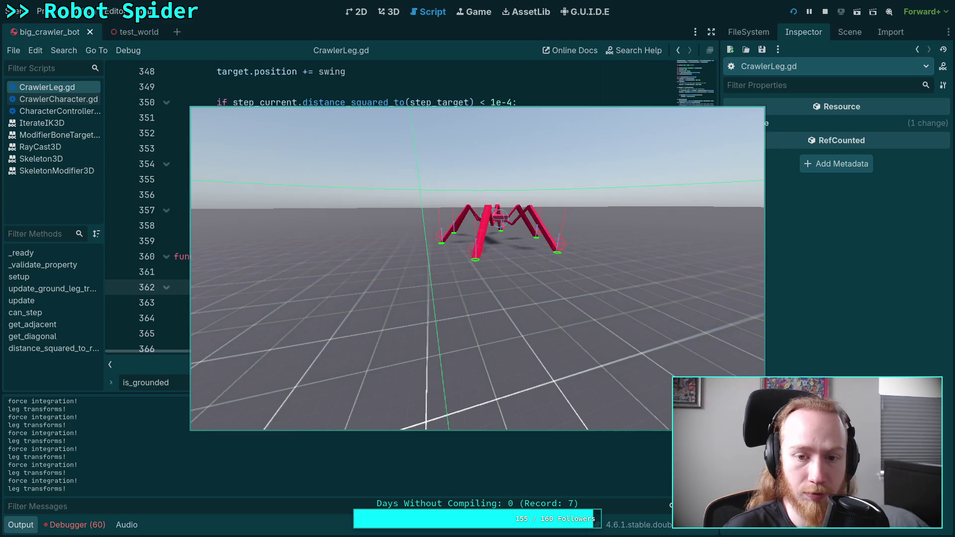
pyautogui.press('space')
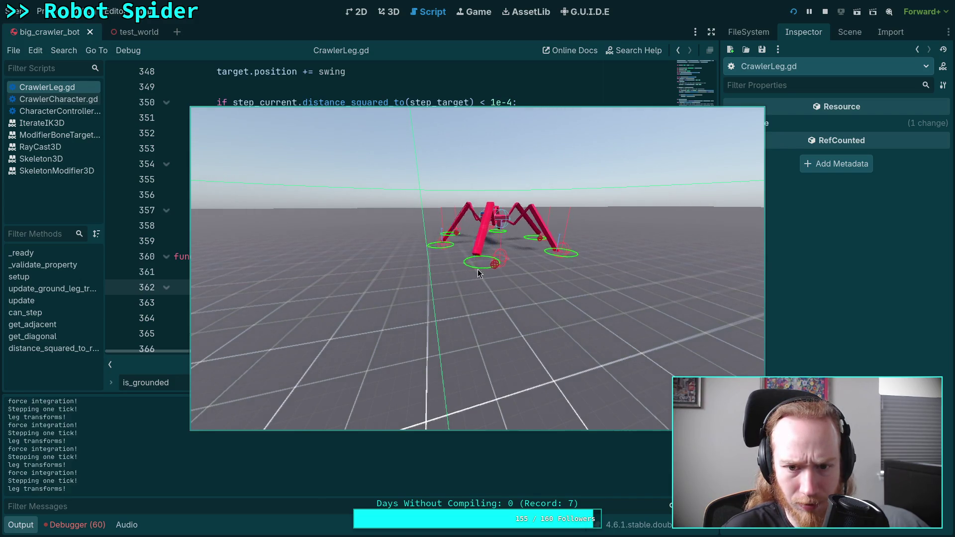
# Add a breakpoint on line 292 and bring the game window back, shifted aside.
pyautogui.moveTo(579, 301)
pyautogui.mouseDown()
pyautogui.moveTo(676, 446)
pyautogui.moveTo(700, 422)
pyautogui.mouseUp()
pyautogui.scroll(5, 293, 233)
pyautogui.scroll(10, 292, 233)
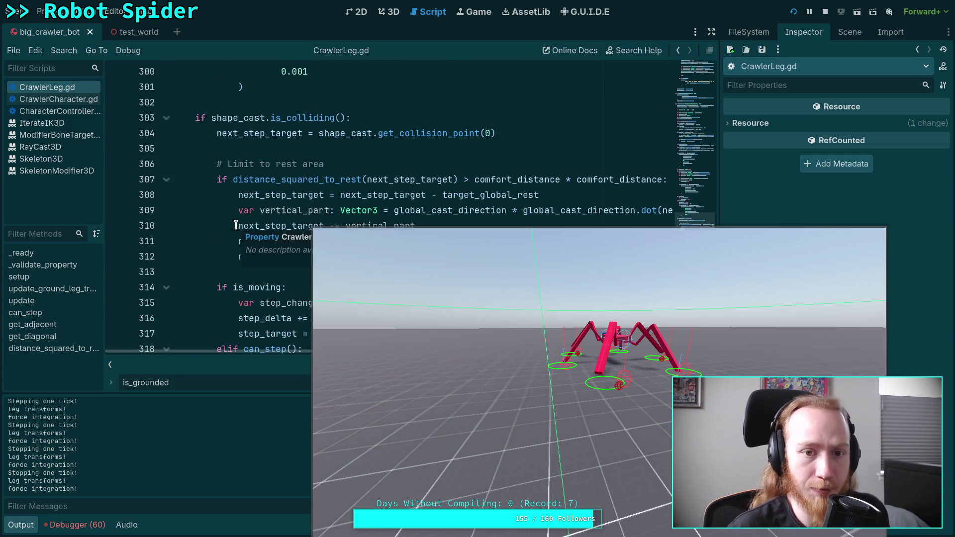
pyautogui.scroll(5, 214, 214)
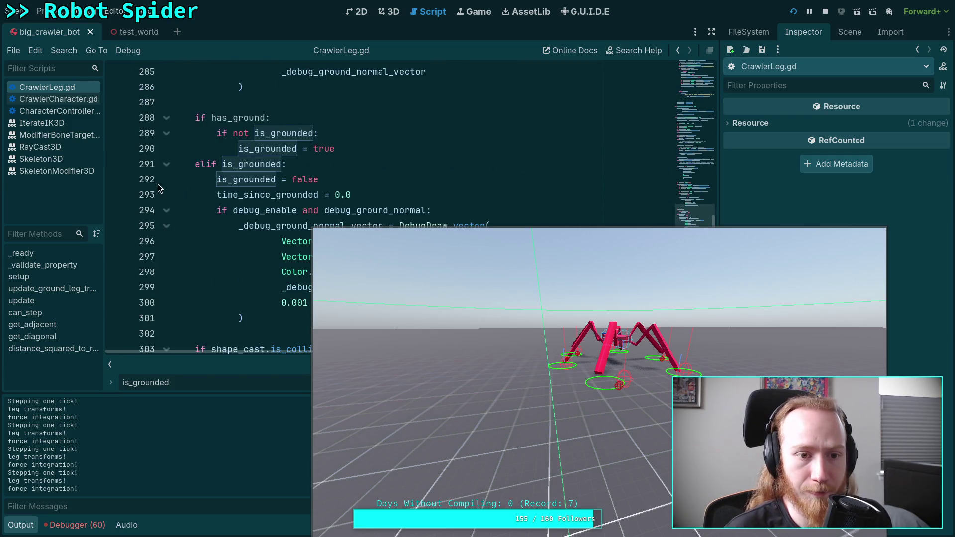
pyautogui.click(116, 183)
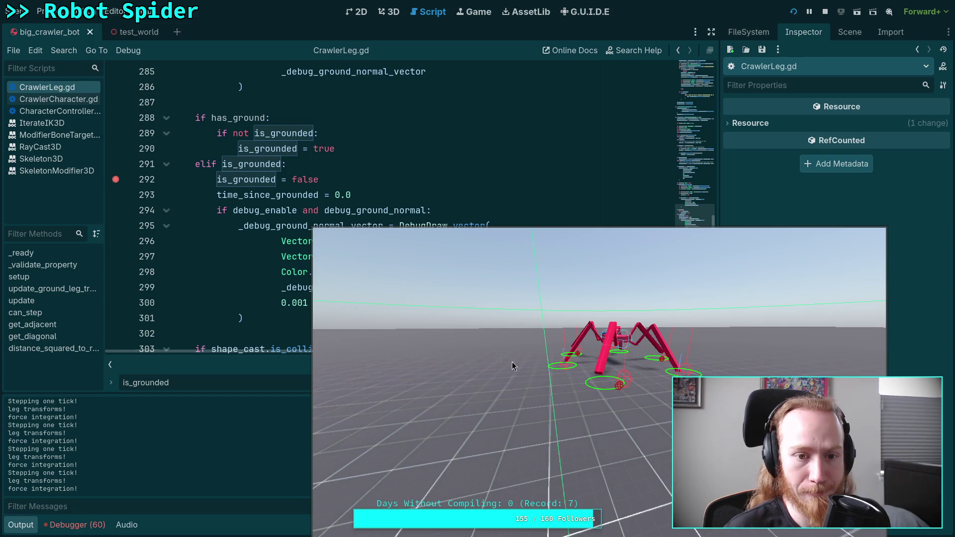
pyautogui.press('F12')
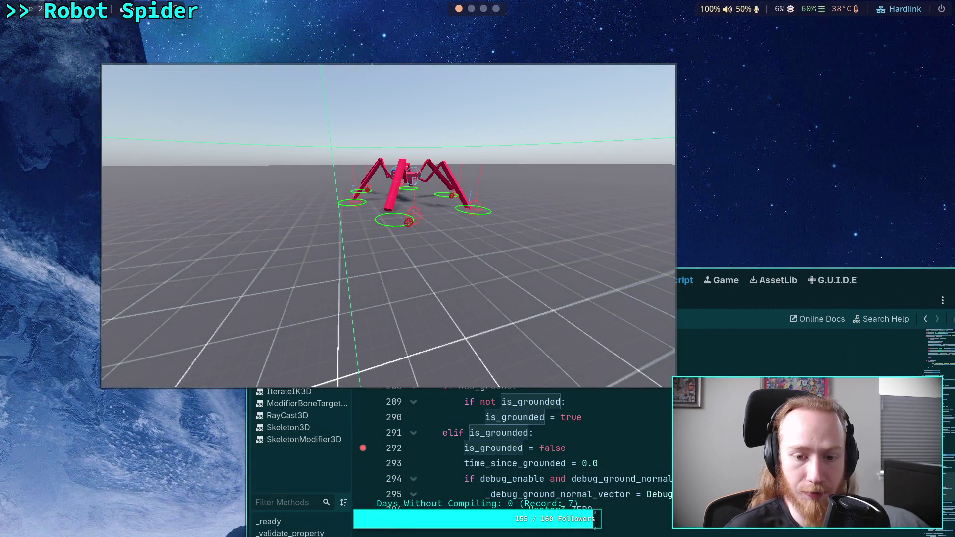
pyautogui.moveTo(437, 276); pyautogui.dragTo(419, 264)
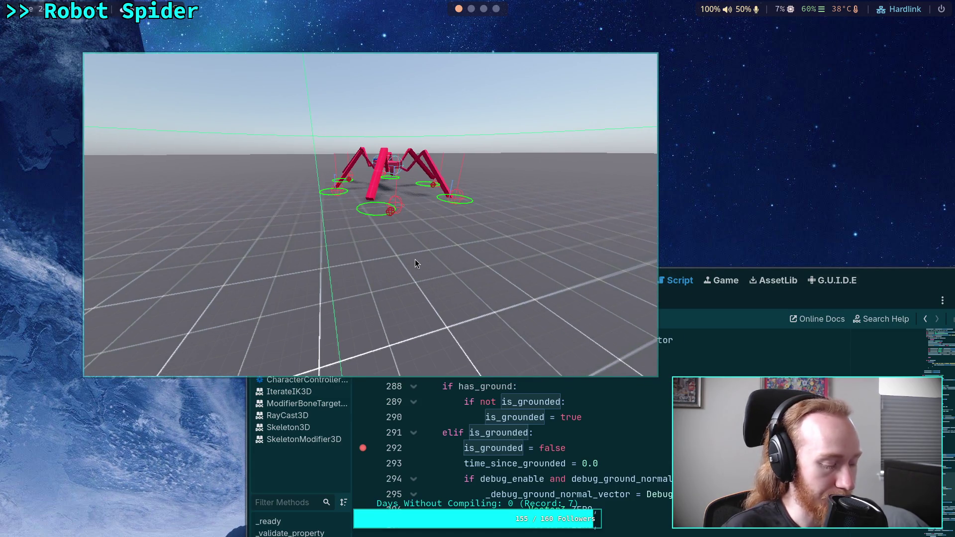